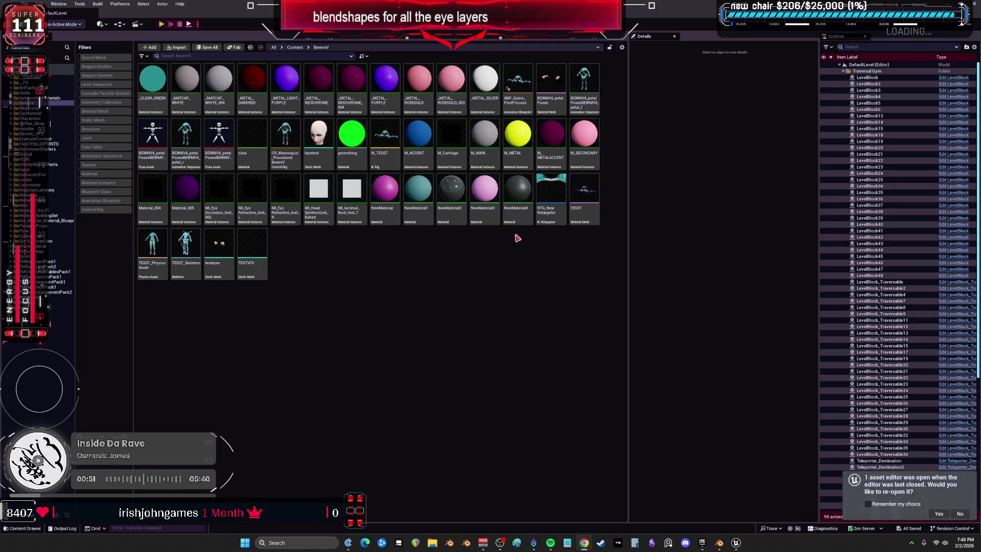
- Open the facetest static mesh from the BenMV folder in the Static Mesh Editor
click(256, 243)
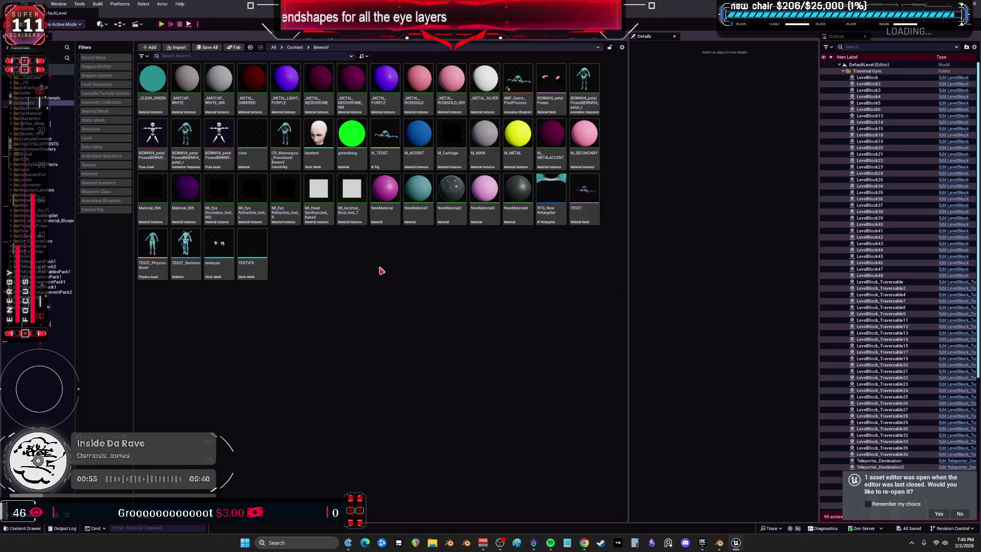
right_click(319, 139)
key(Escape)
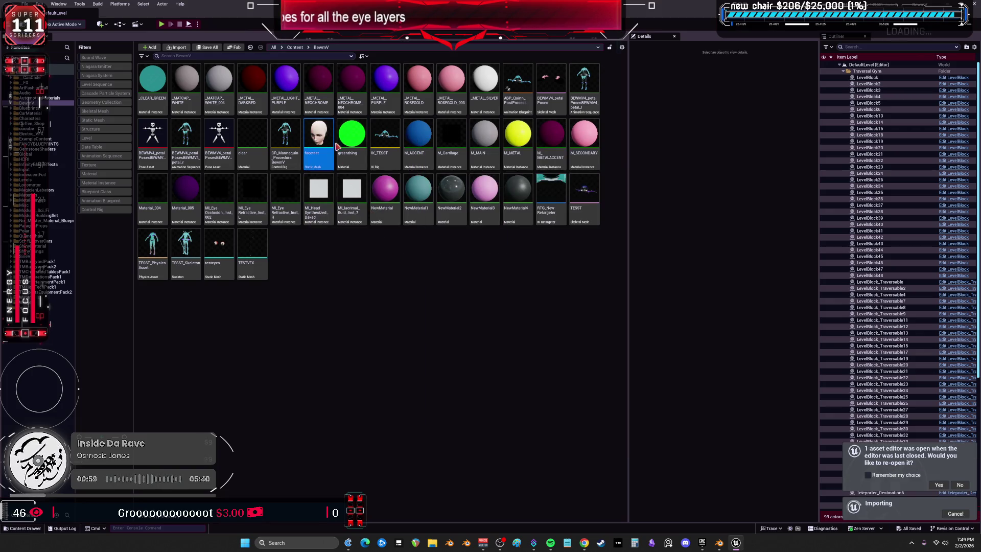
double_click(317, 137)
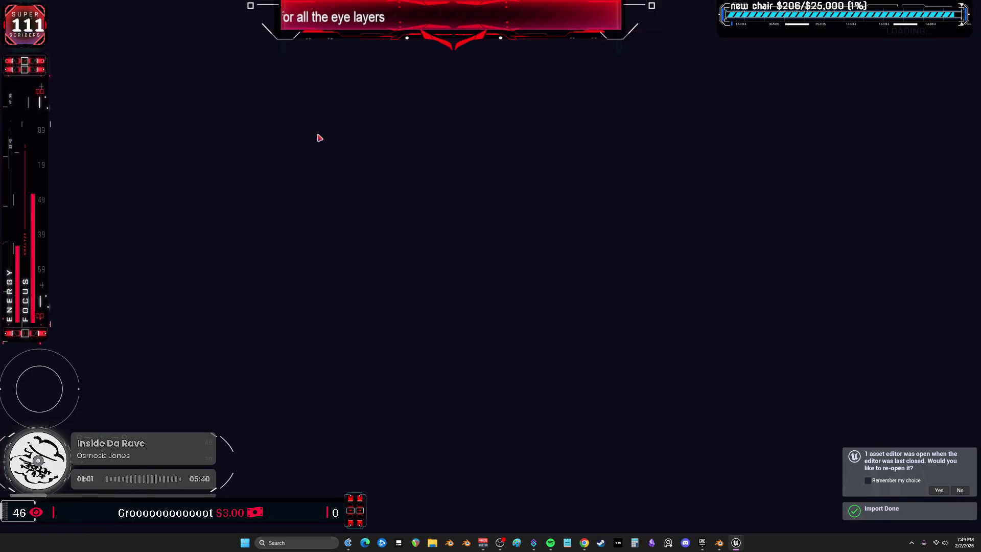
- Isolate Element 0 to identify the eyelid strips, then assign it the greenthing material
scroll(442, 271, up, 5)
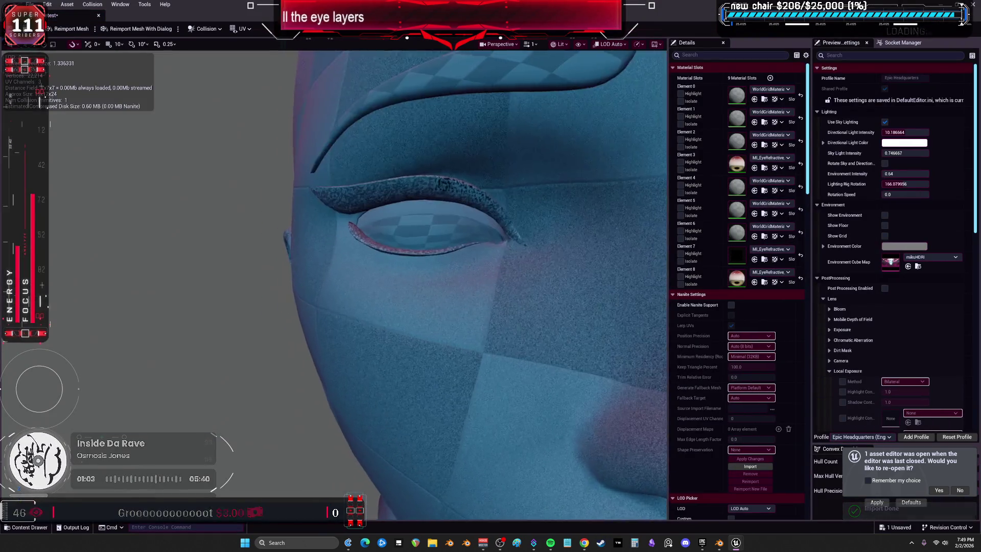
scroll(442, 271, down, 5)
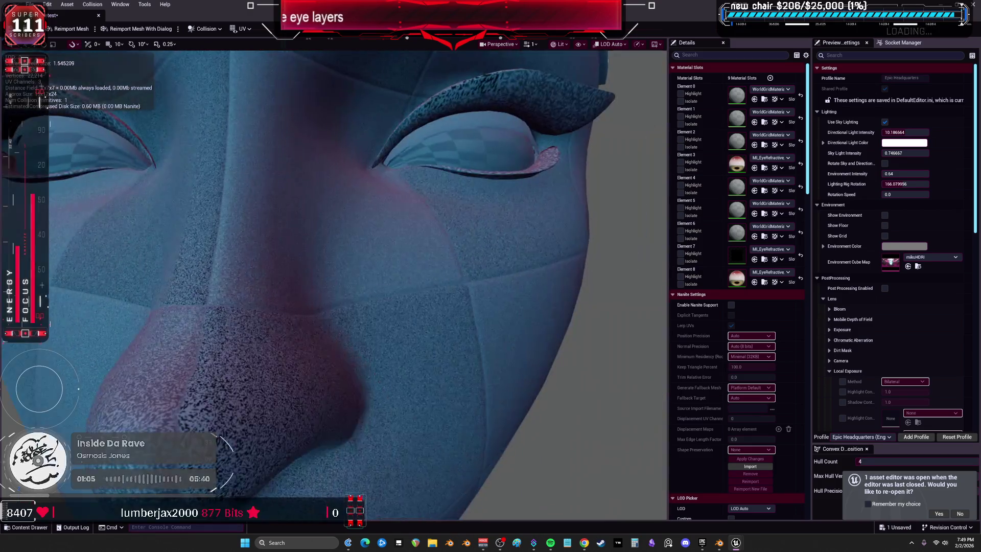
scroll(392, 234, down, 1)
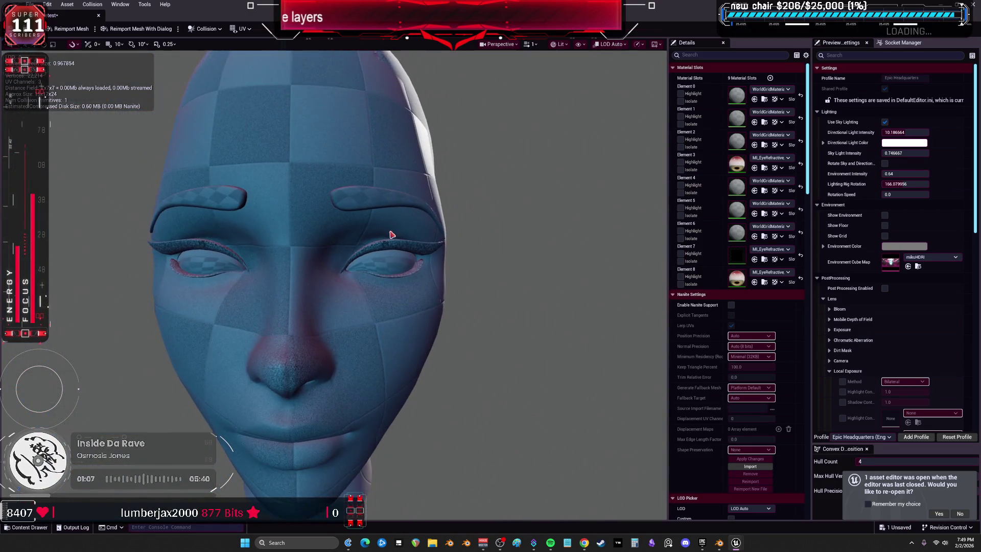
click(680, 101)
click(680, 101)
click(680, 101)
click(681, 101)
key(super+Down)
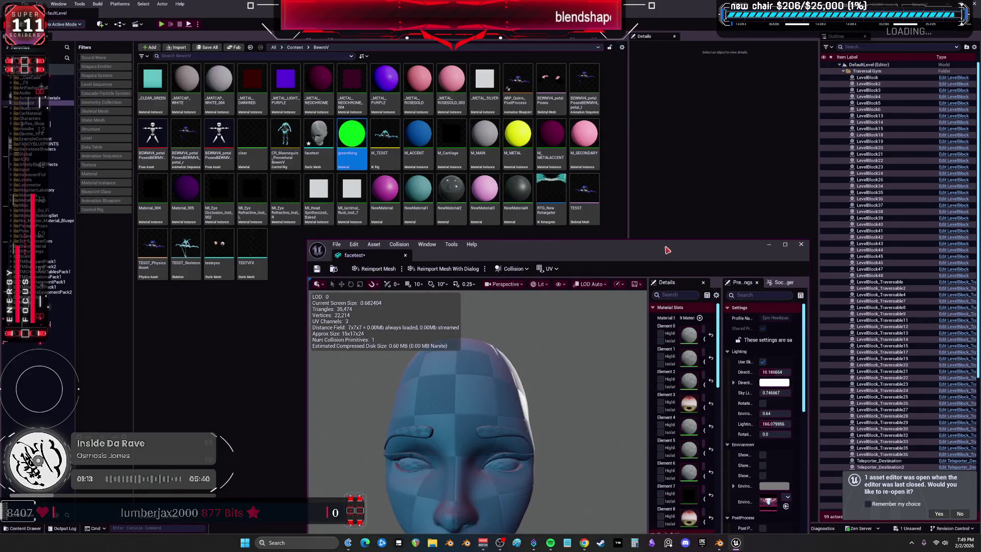
double_click(667, 250)
click(754, 99)
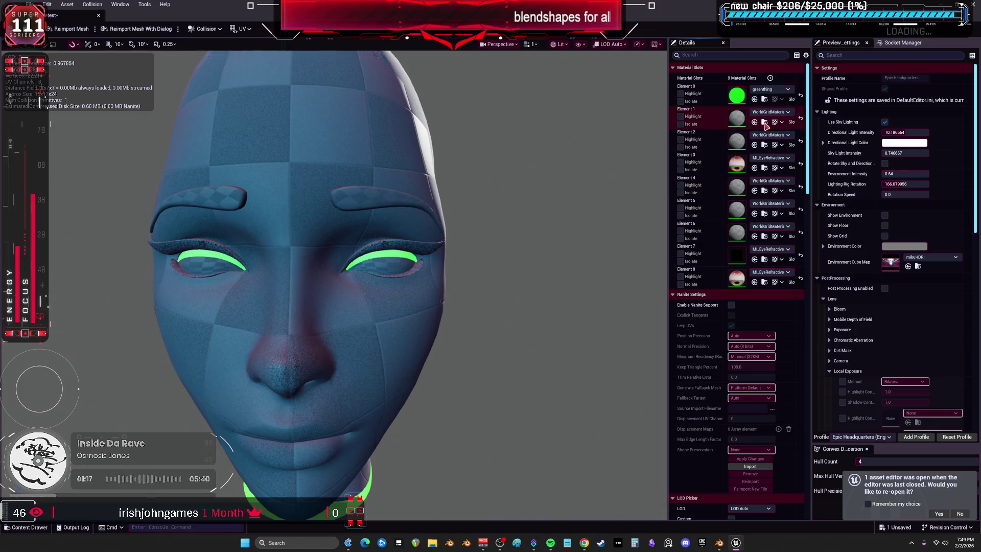
click(681, 124)
- Give Element 1, the face, the MI_iceskin_face material
click(680, 124)
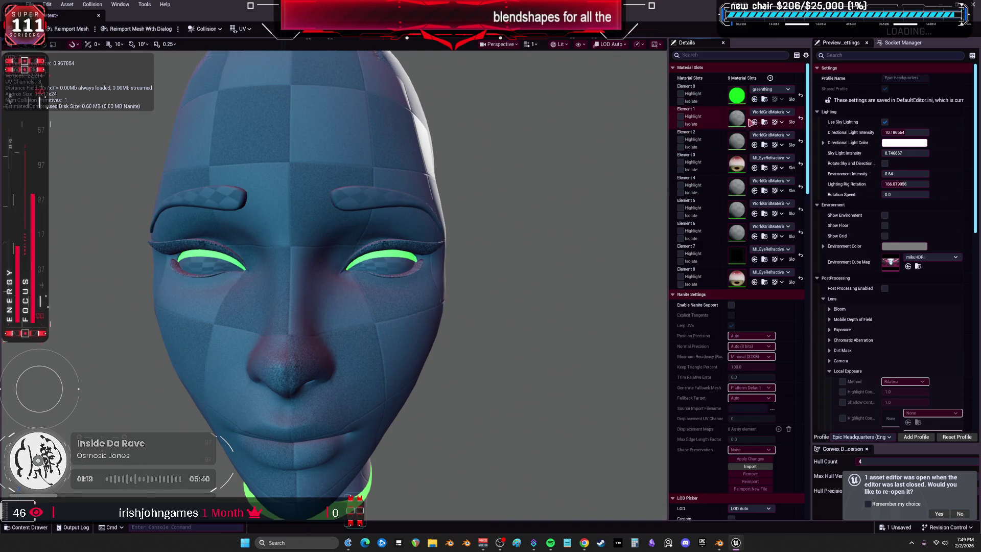
click(761, 112)
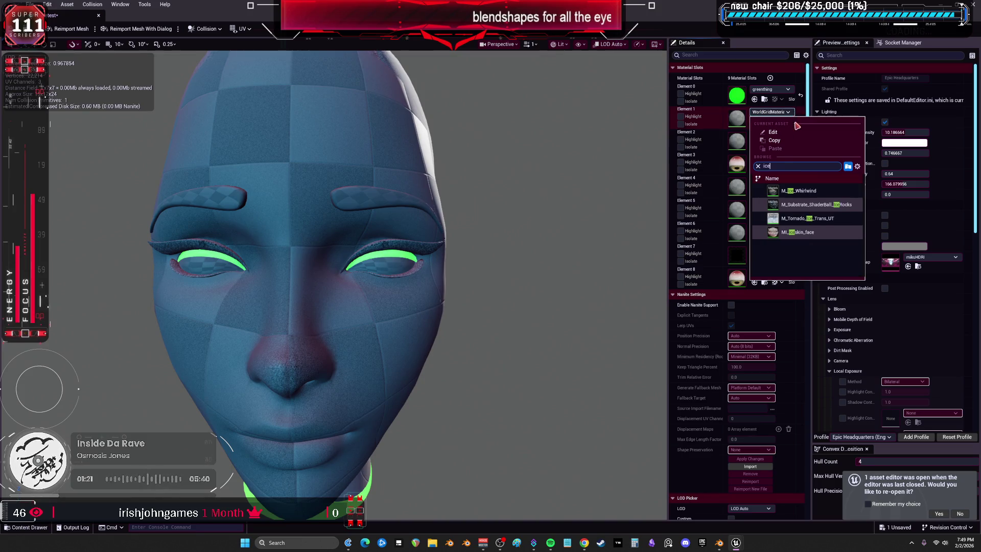
click(799, 219)
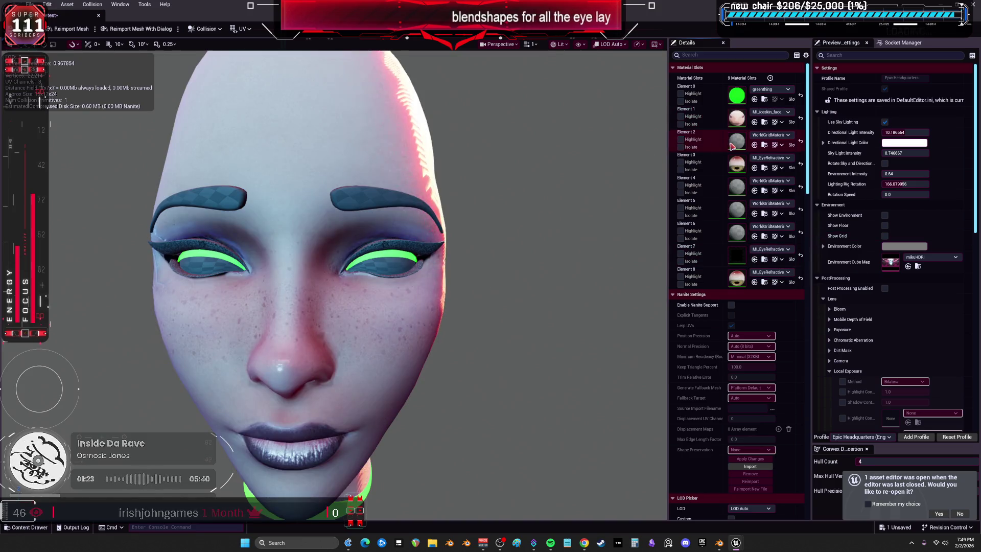
- Isolate Elements 2–4 to identify them, and give Element 4's brows the BPbackground2 material
click(680, 147)
click(680, 148)
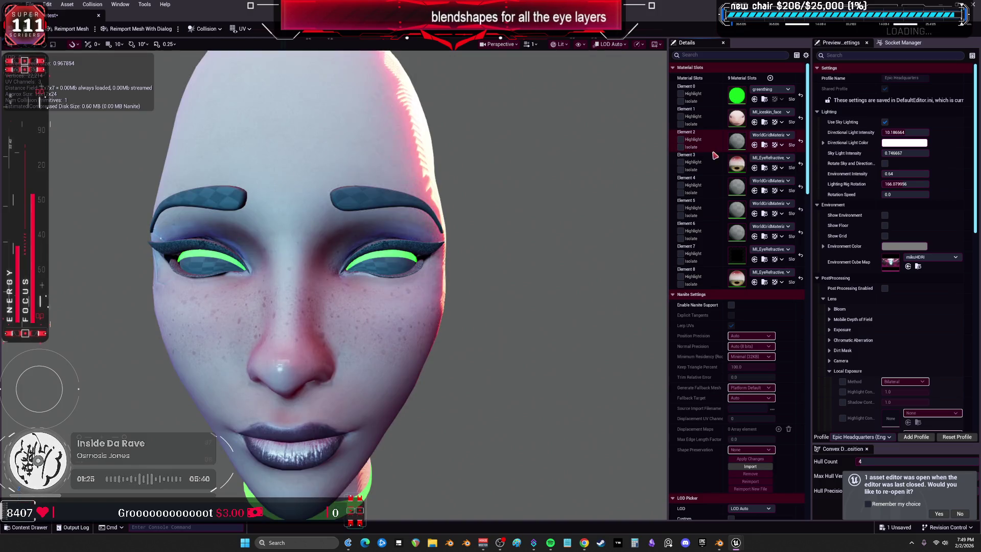
click(681, 170)
click(681, 170)
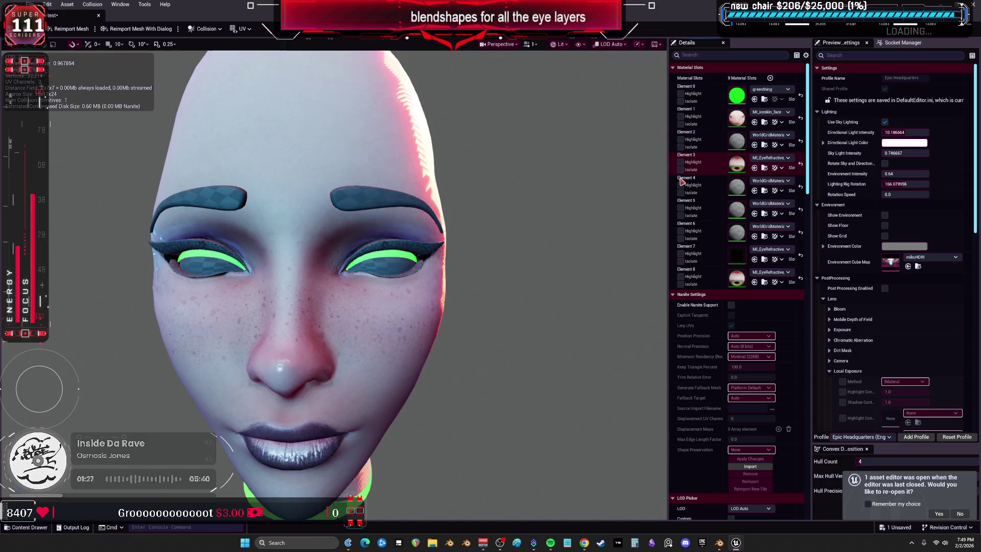
click(680, 193)
click(680, 192)
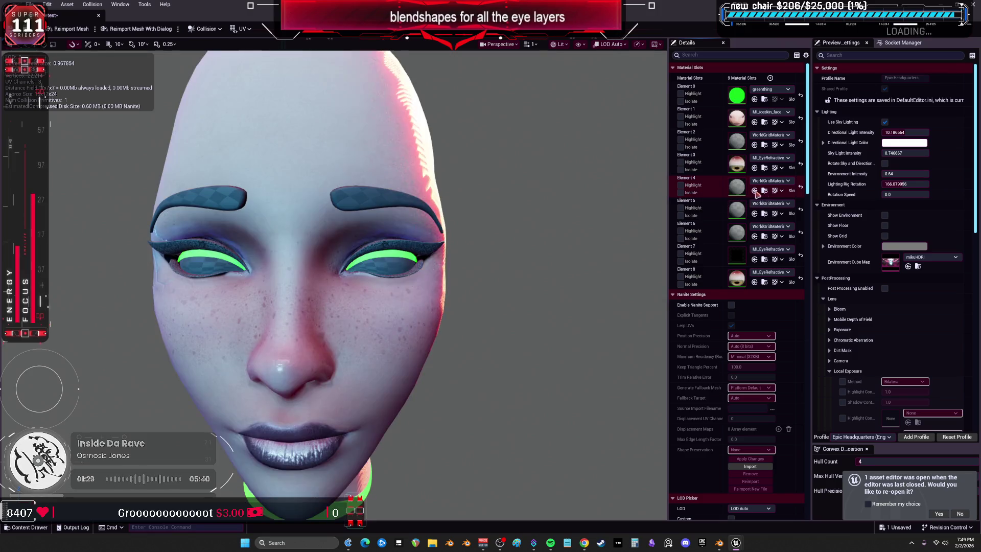
click(769, 180)
scroll(830, 286, down, 3)
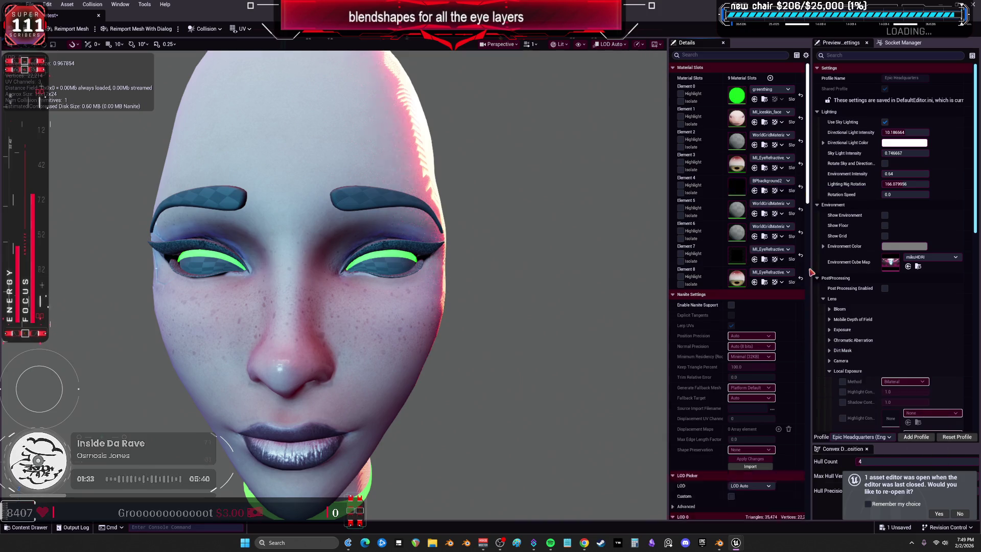
click(797, 327)
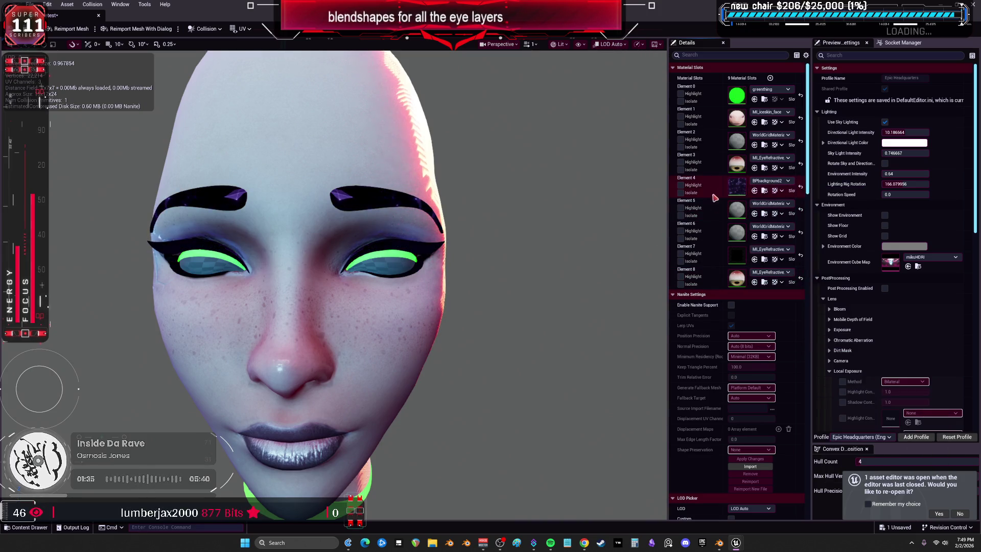
click(681, 215)
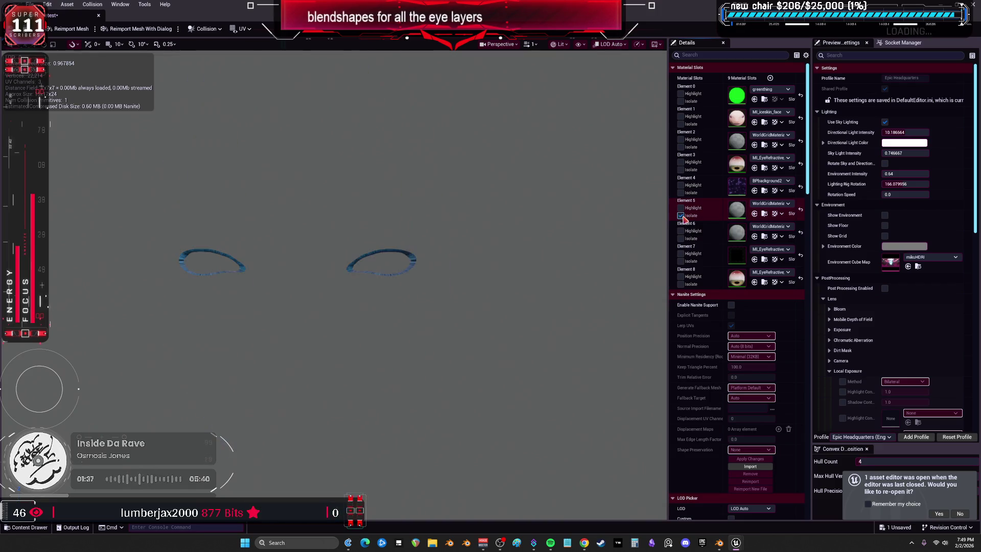
- Assign MI_lacrimal_fluid to Element 5 via a 'lac' search
click(680, 215)
click(776, 204)
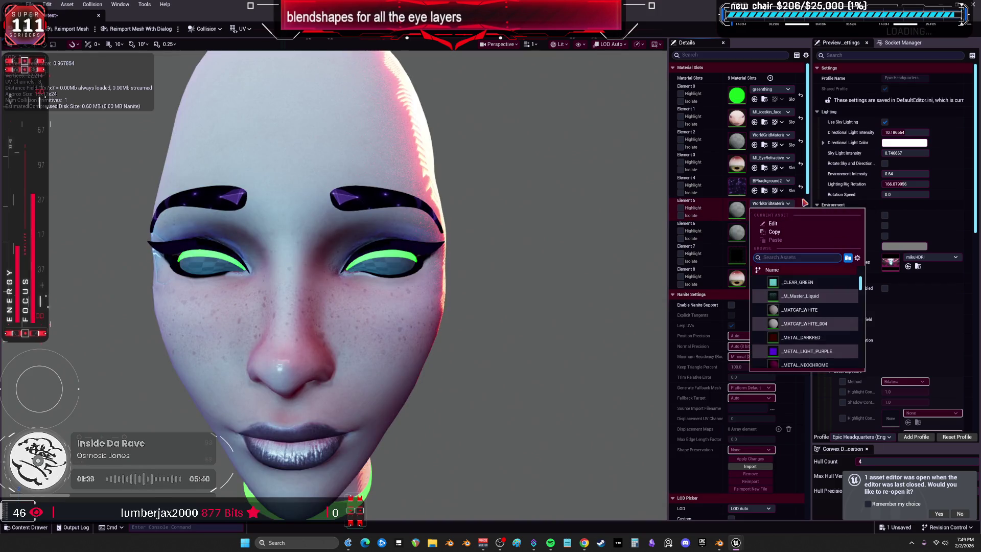
text(la)
scroll(830, 333, down, 5)
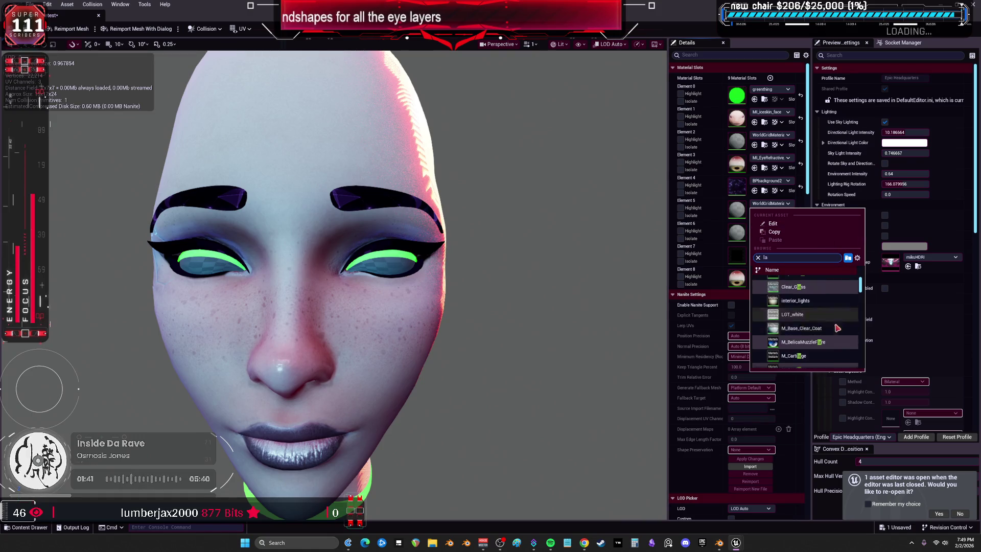
text(c)
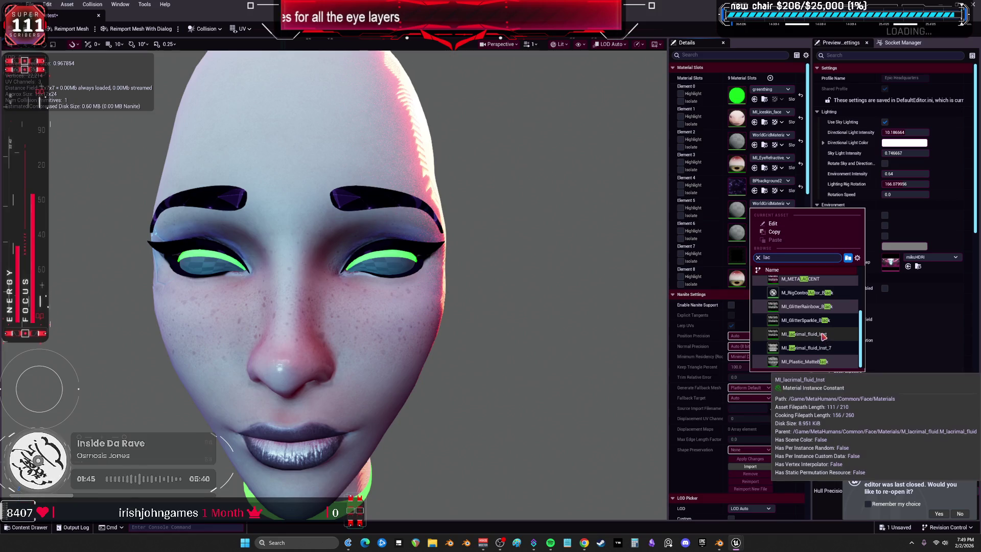
click(823, 337)
- Assign MI_EyeOcclusion to Element 6 via an 'occ' search
click(679, 238)
click(679, 238)
click(770, 228)
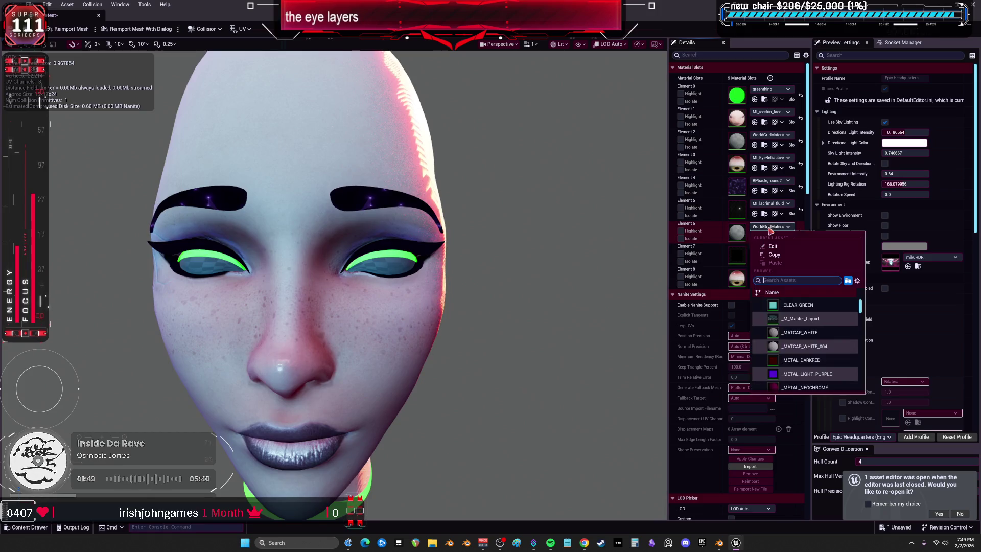
text(occ)
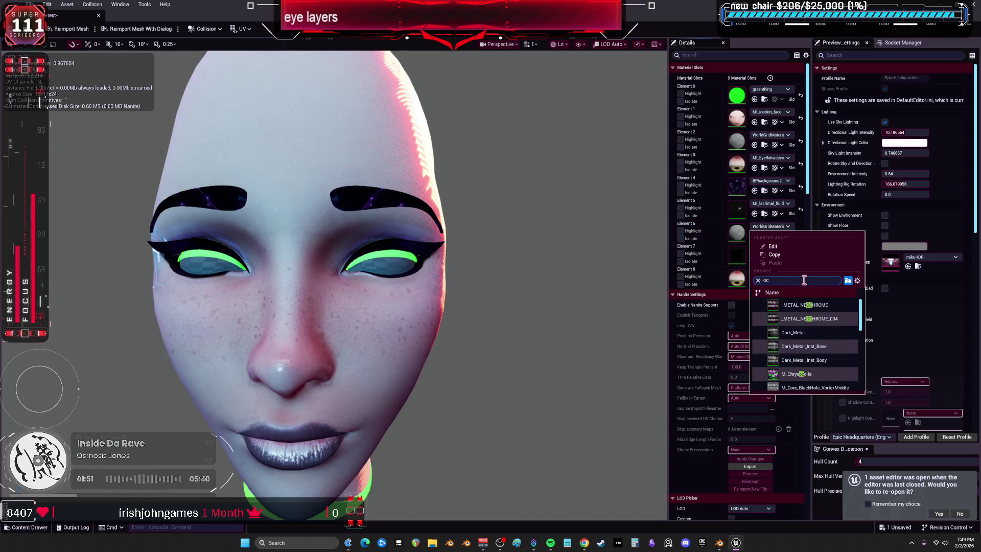
click(776, 332)
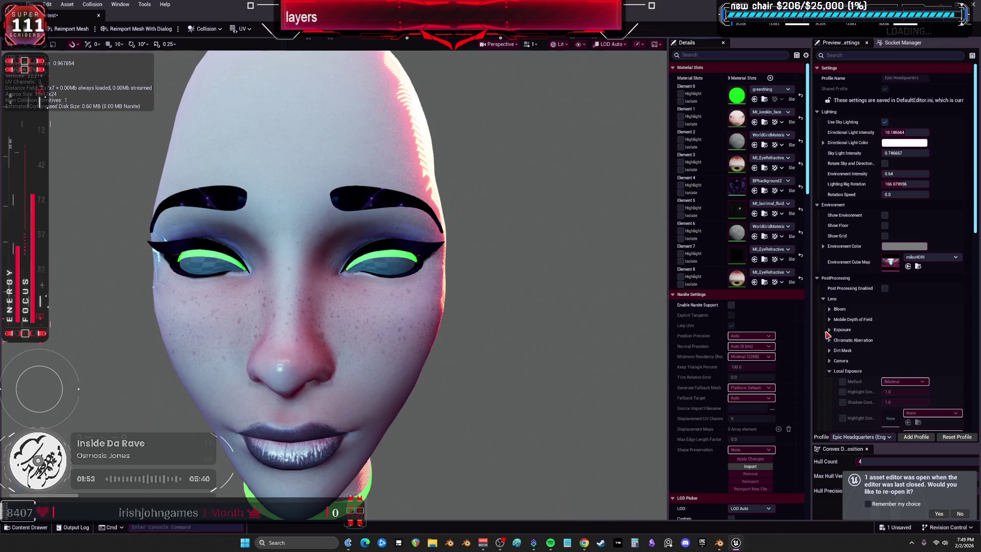
- Isolate Elements 7 and 8 to inspect the remaining slots, including the eye spheres
click(680, 261)
click(680, 261)
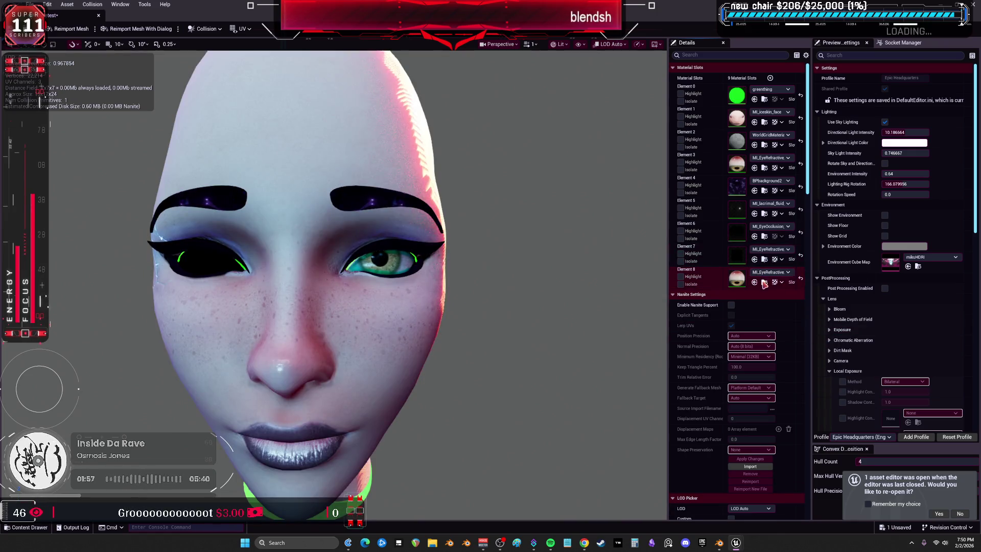
click(680, 284)
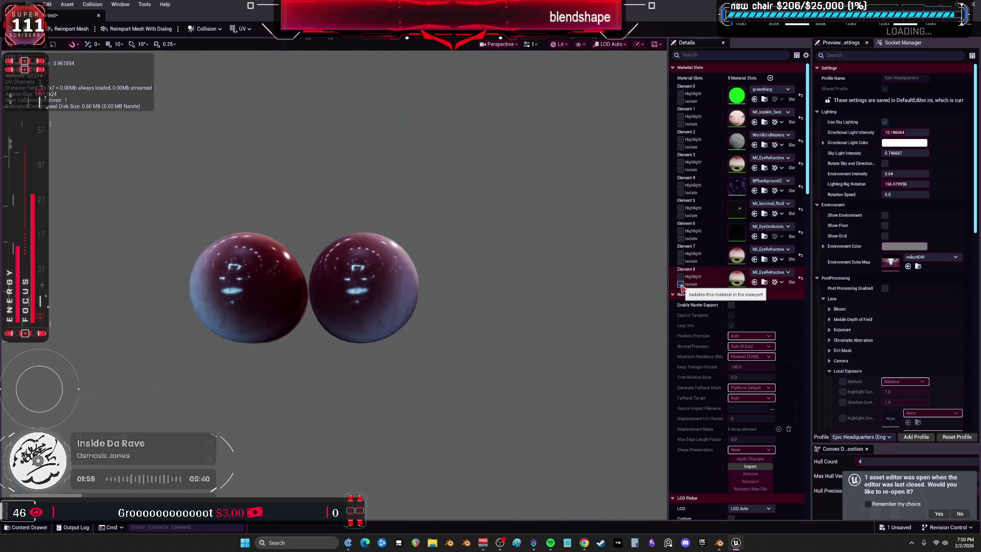
mouse_move(460, 256)
mouse_down()
mouse_move(358, 225)
mouse_move(347, 252)
mouse_move(294, 246)
mouse_move(321, 238)
mouse_up()
click(680, 283)
scroll(322, 238, up, 5)
scroll(332, 256, down, 5)
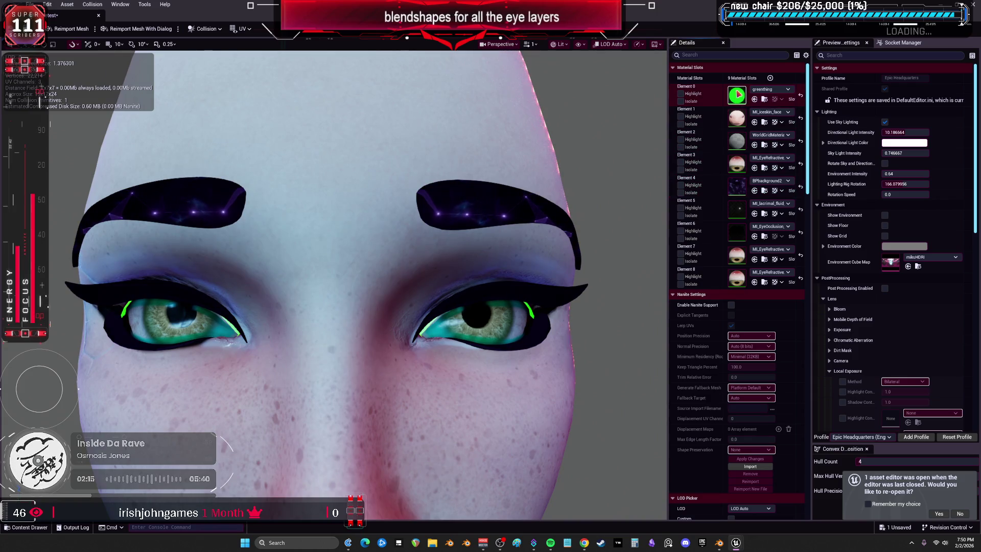
- Set the greenthing material's Blend Mode to ColoredTransmittanceOnly and apply it
double_click(737, 94)
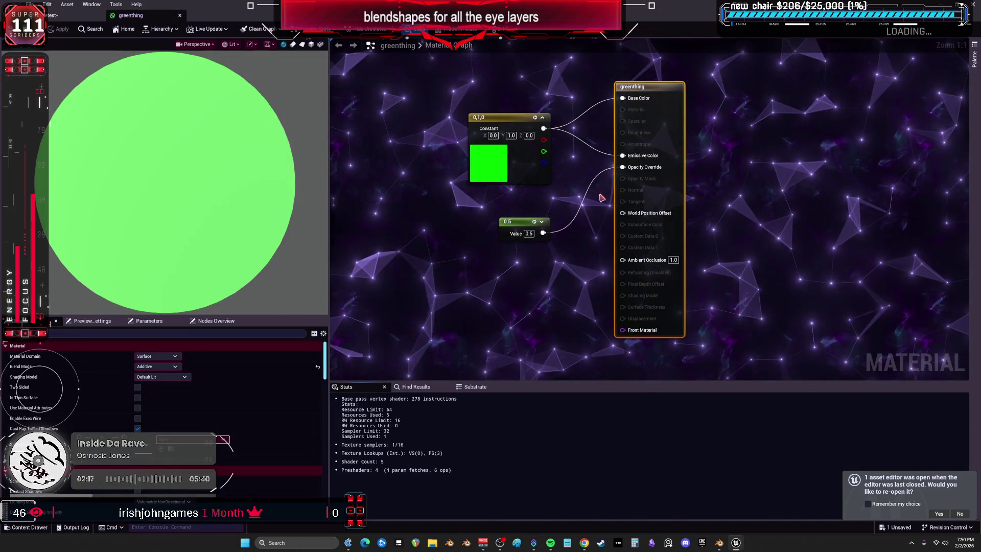
click(162, 366)
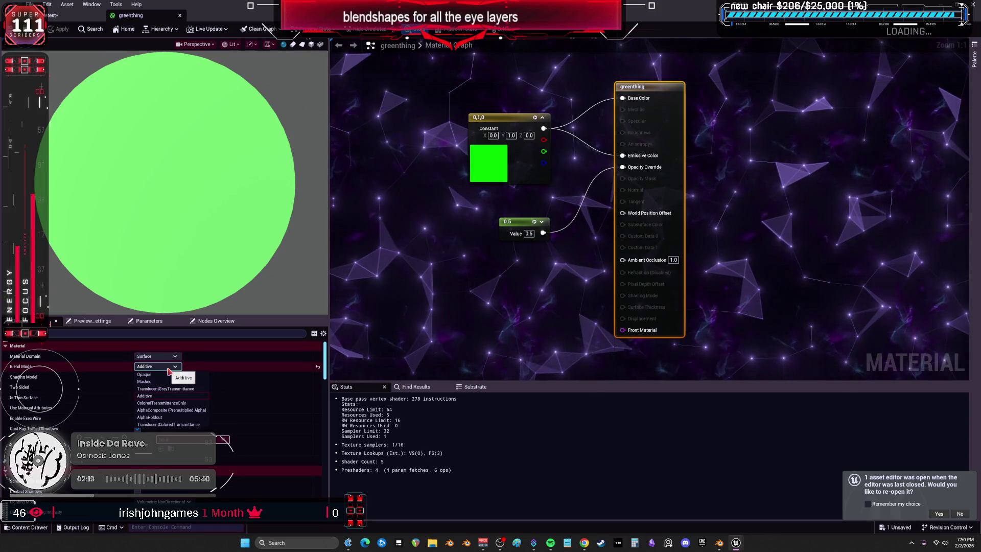
click(171, 389)
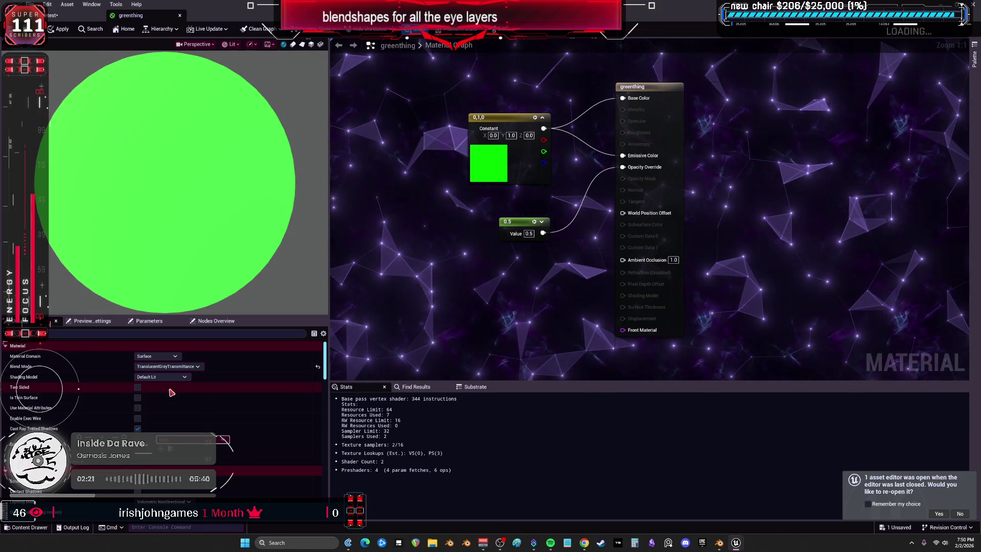
click(169, 366)
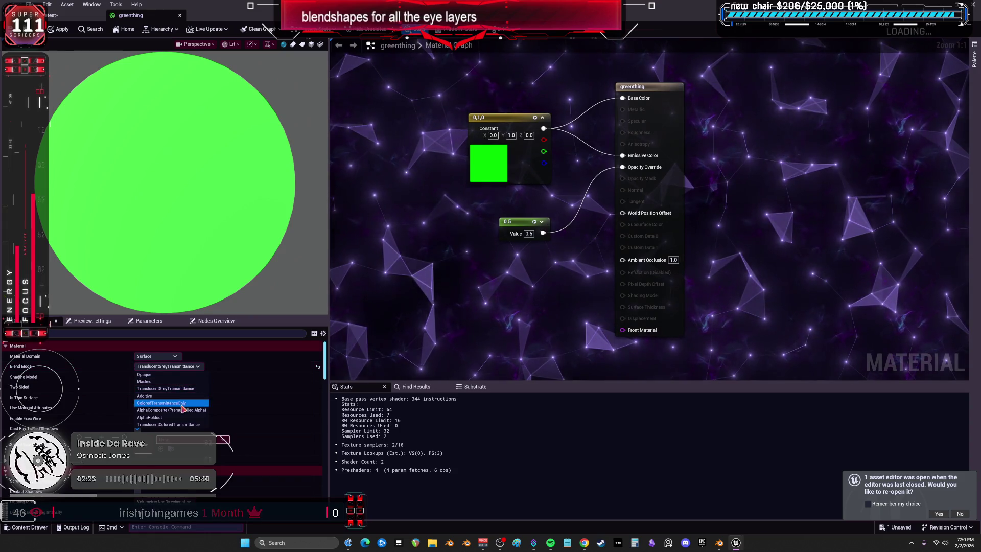
click(181, 403)
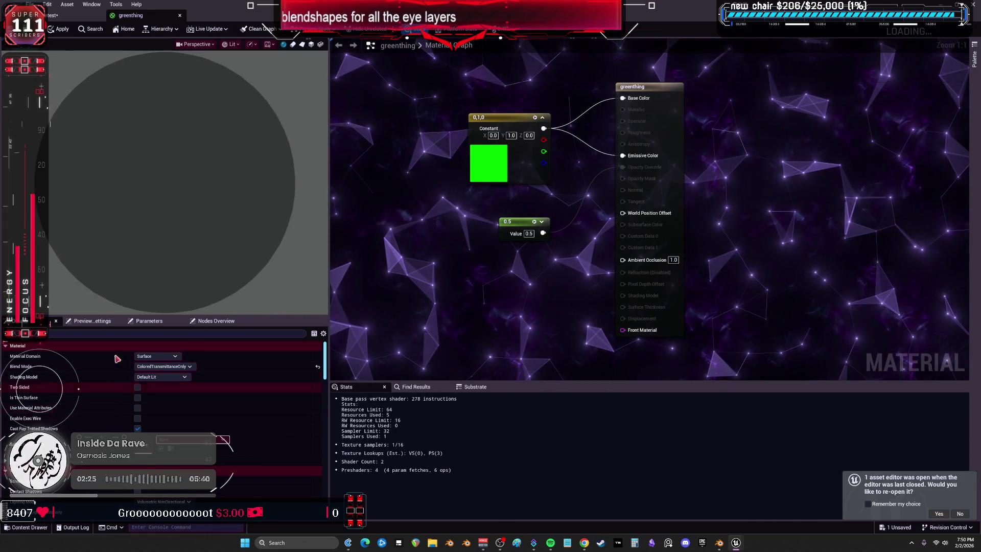
click(58, 29)
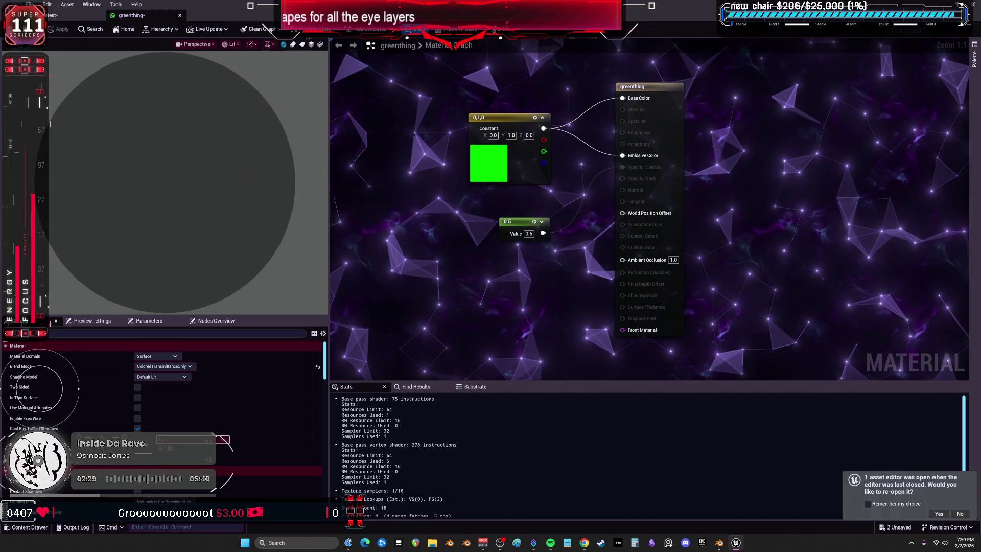
click(54, 16)
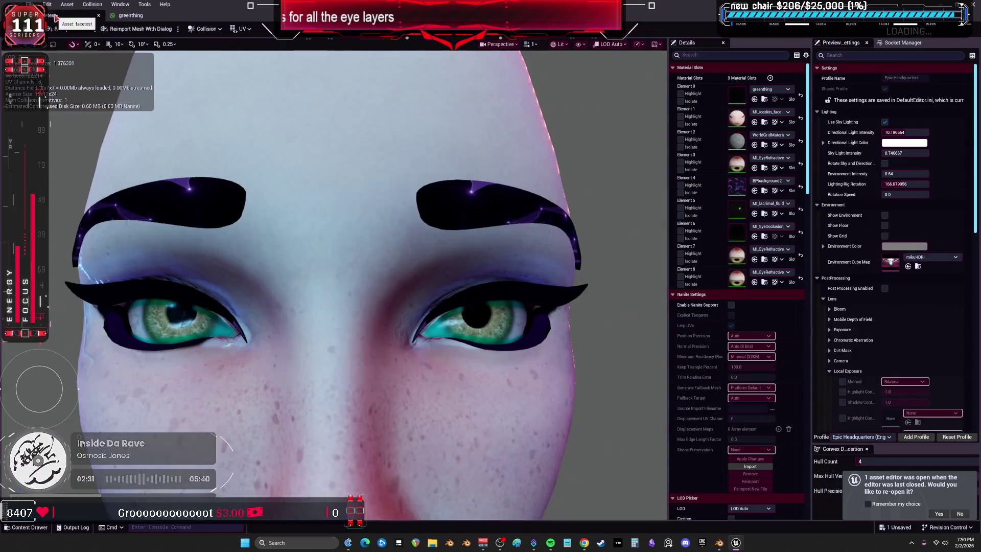
- Frame the head and widen the material slots and Preview Settings panels
key(f)
scroll(209, 205, up, 5)
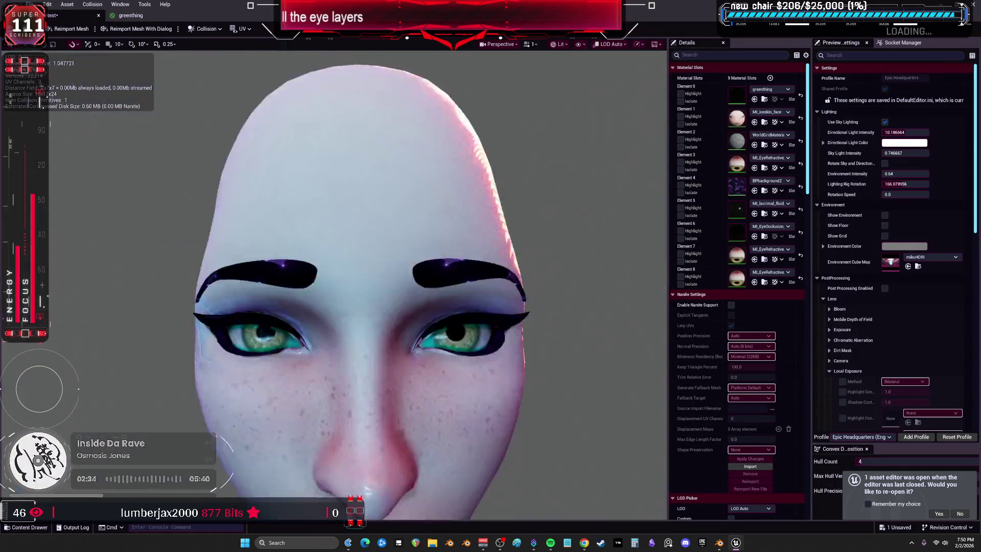
key(f)
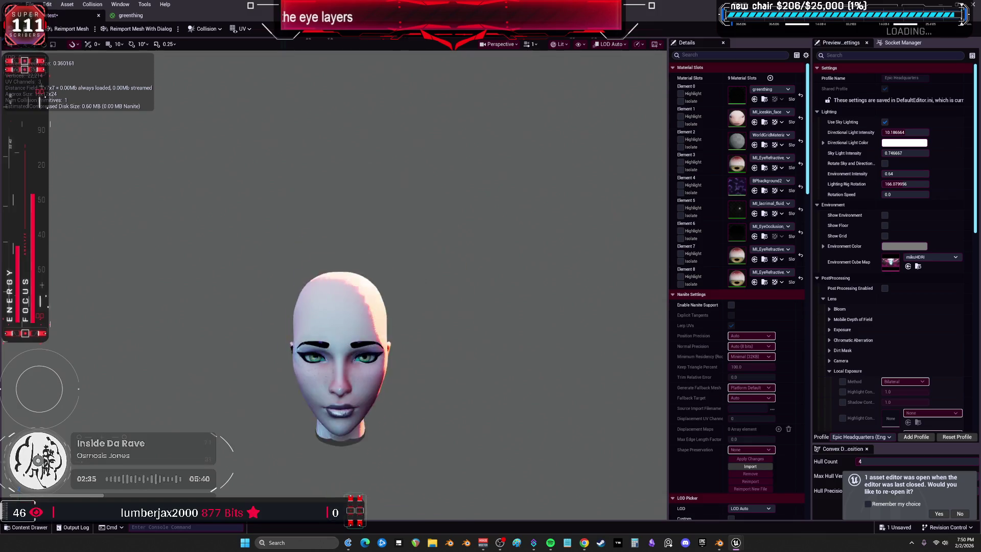
scroll(357, 281, up, 5)
key(f)
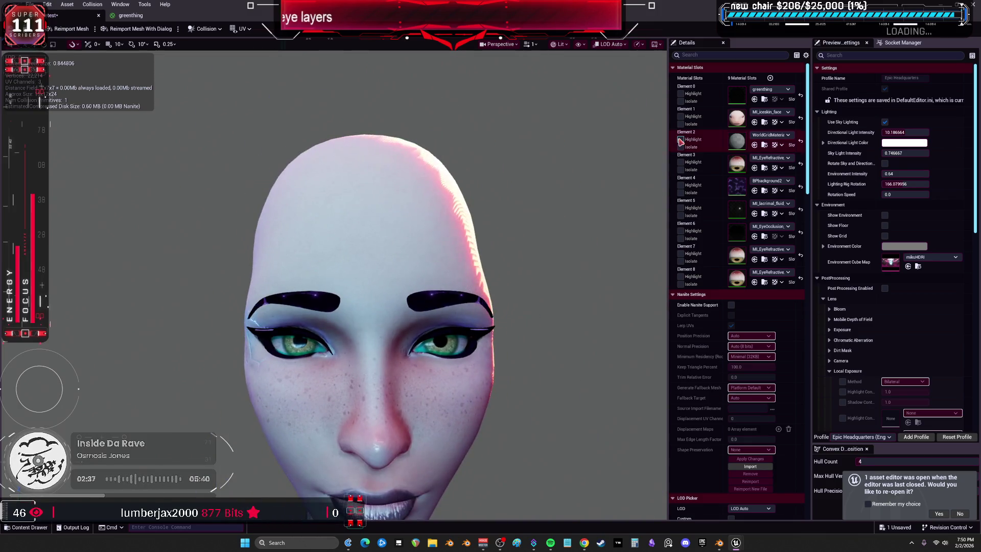
drag(662, 247, 536, 247)
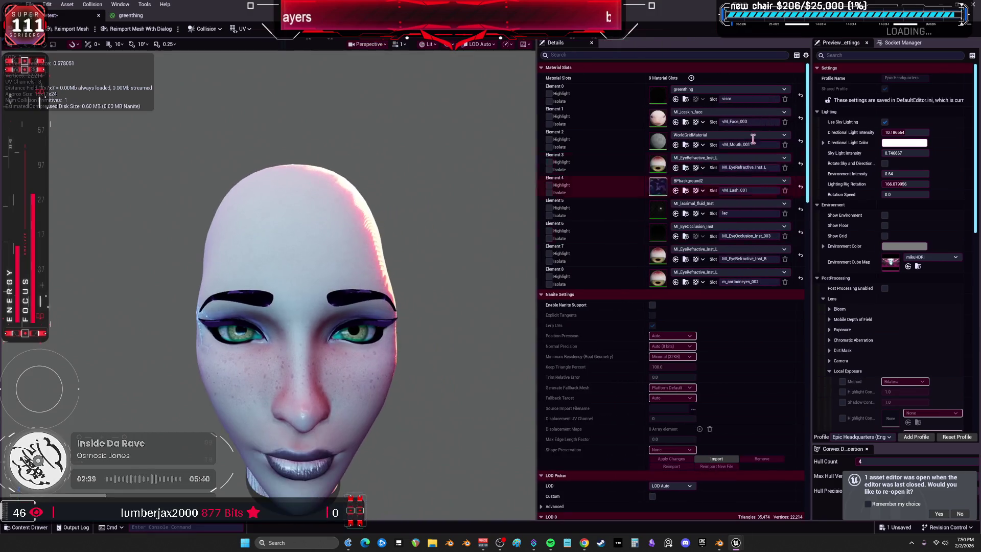
drag(812, 121, 726, 122)
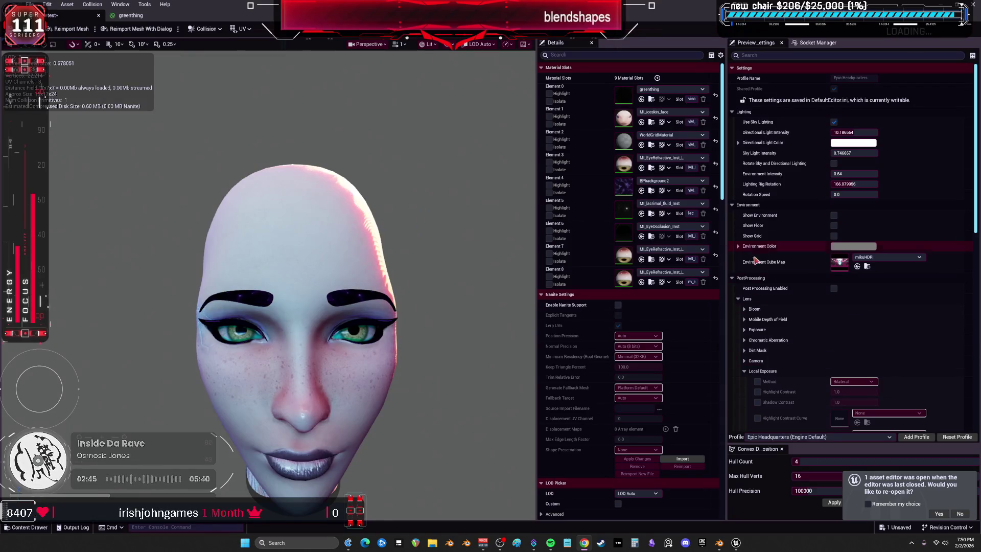
scroll(361, 258, down, 5)
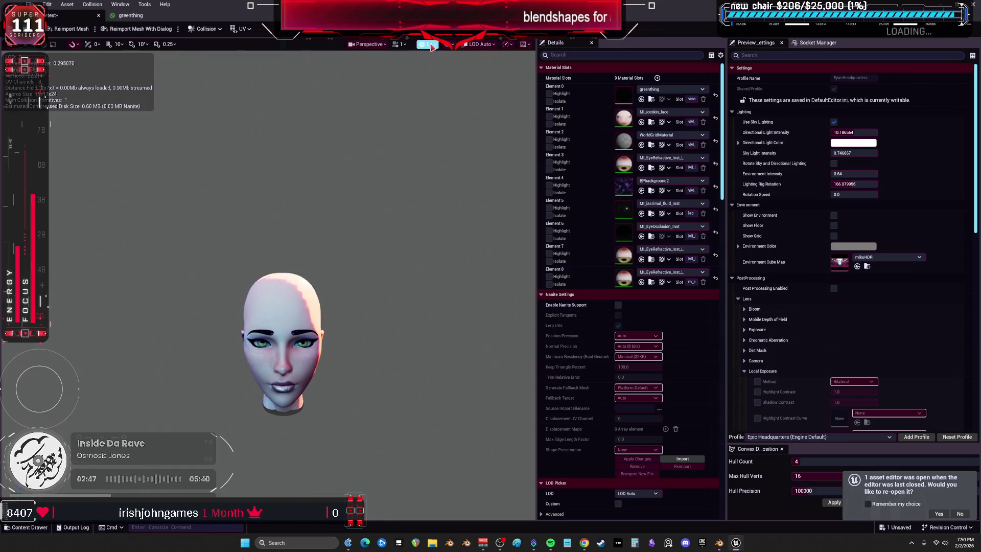
- Narrow the field of view to a right-eye close-up and bring up the eye-occlusion material picker
click(429, 45)
click(376, 46)
drag(433, 185, 406, 185)
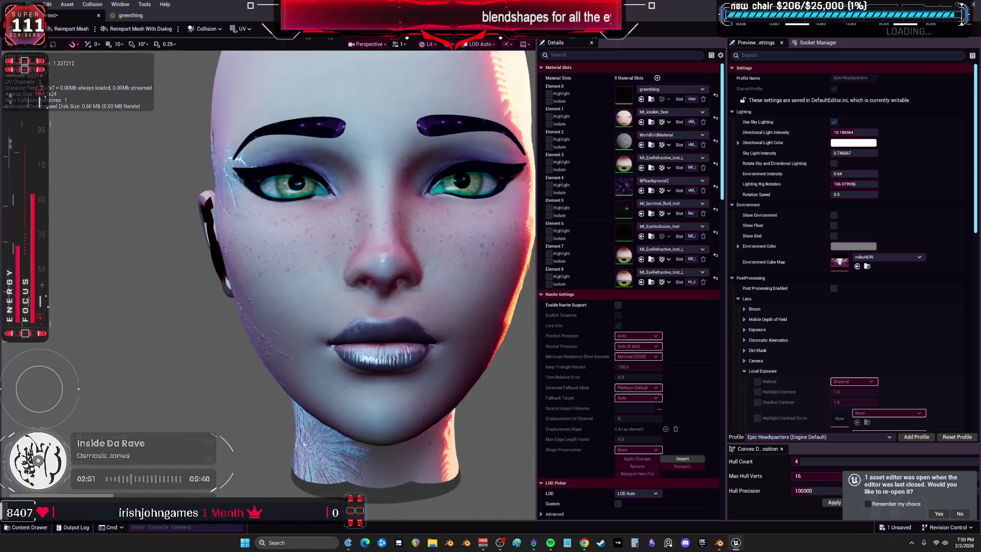
right_drag(268, 285, 268, 271)
right_drag(409, 324, 384, 309)
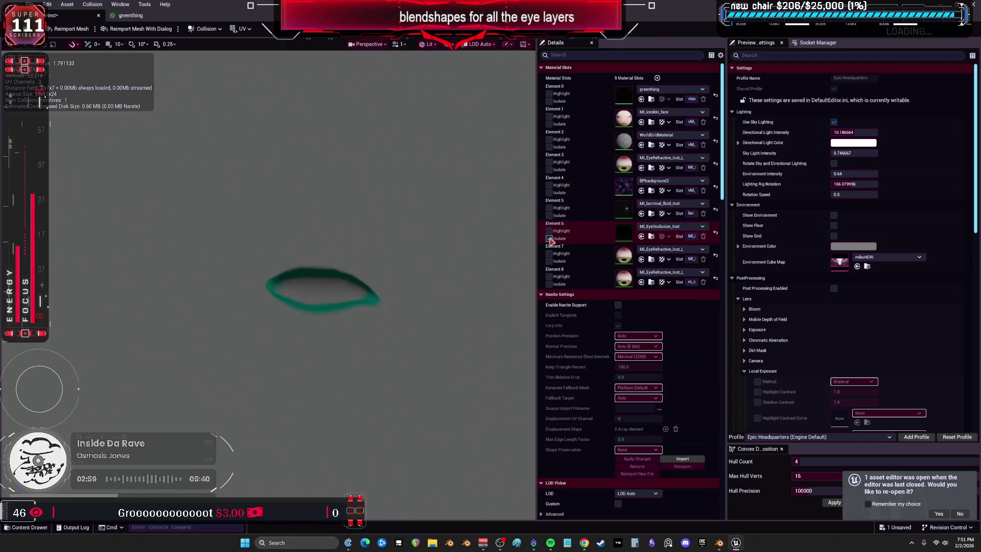
click(670, 227)
text(cle)
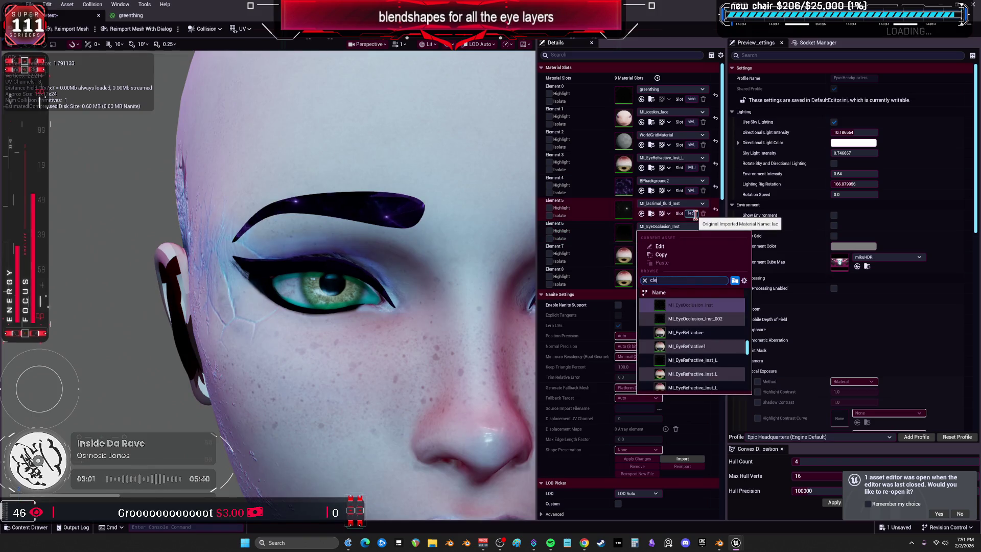
- Put the clear material on Element 6 and apply AlphaComposite blending to greenthing
text(ar)
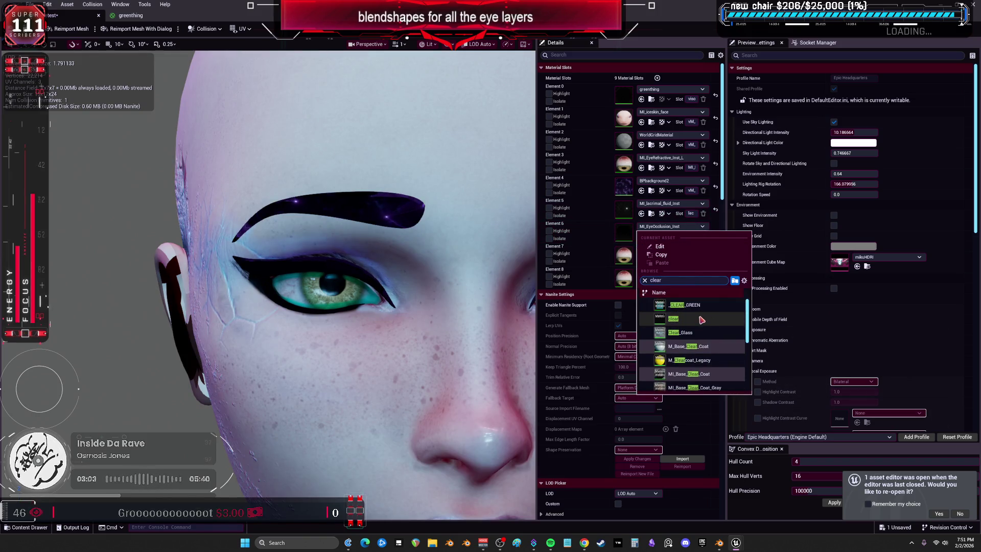
click(701, 320)
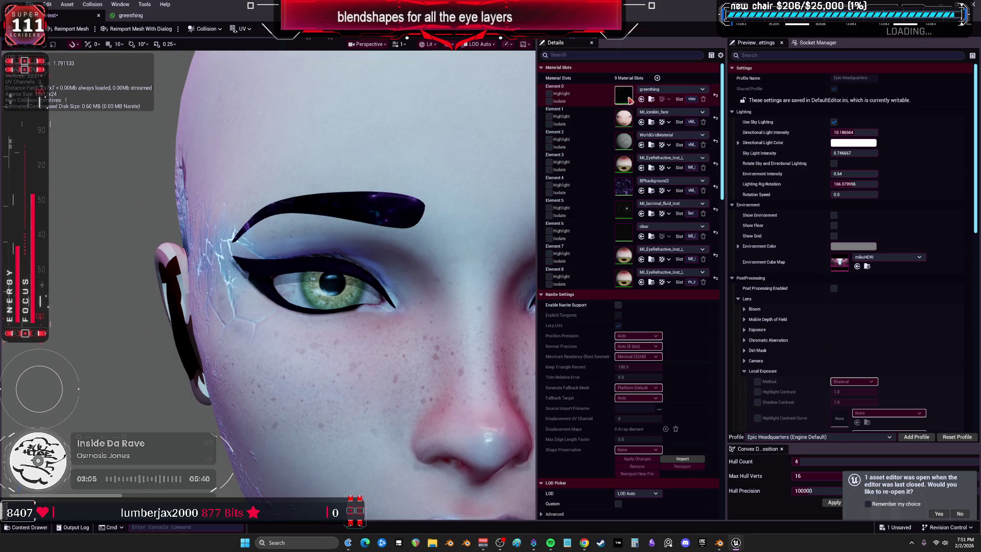
double_click(629, 100)
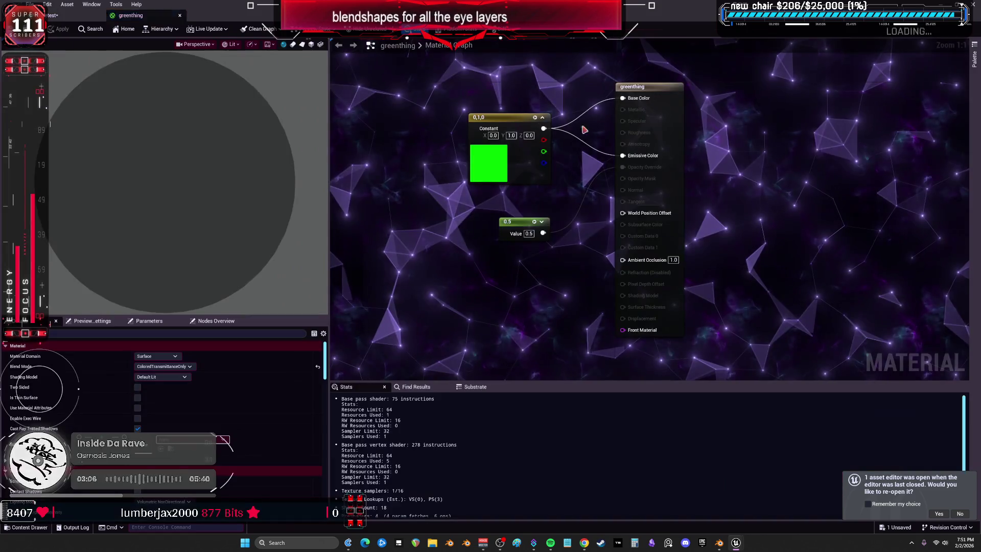
click(164, 366)
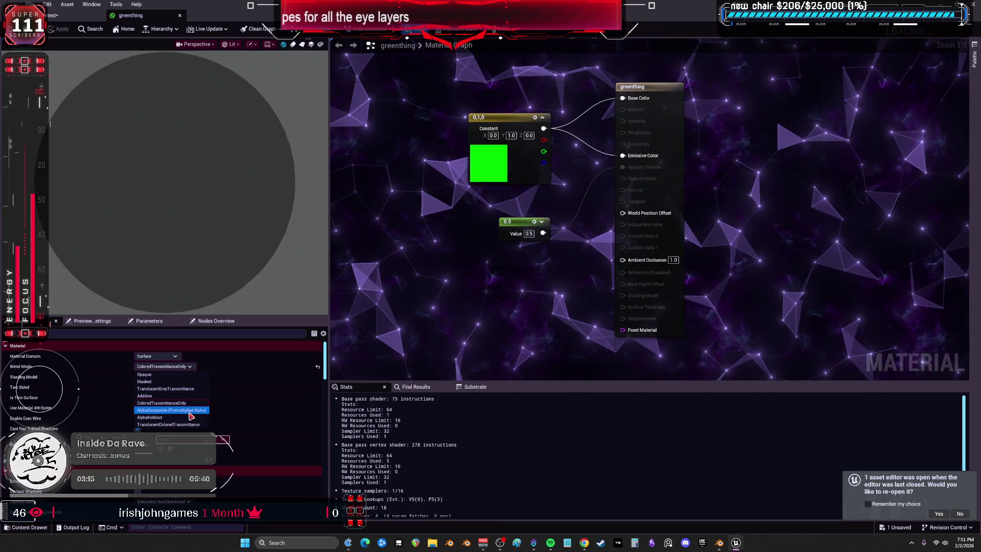
click(189, 413)
click(59, 29)
click(70, 17)
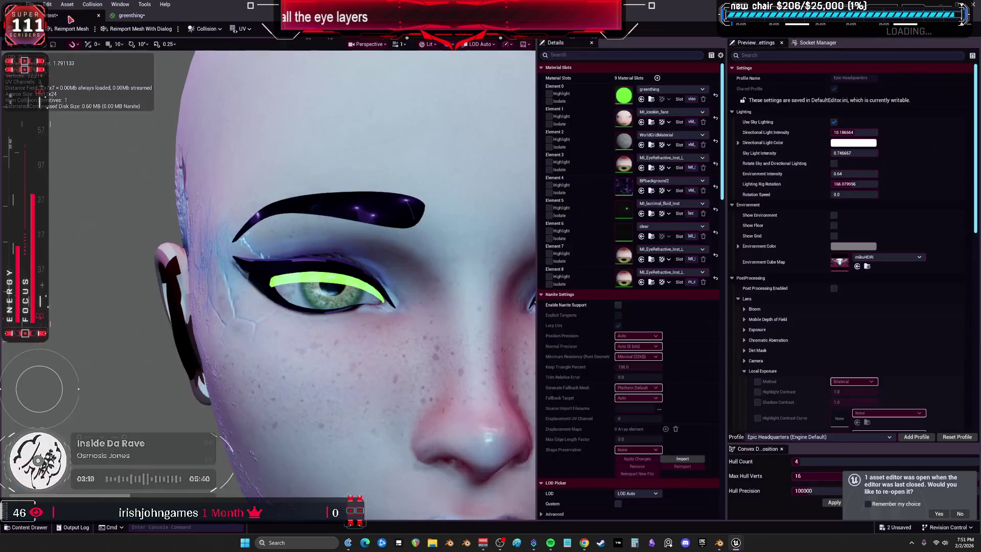
- Frame the face frontally and isolate, then highlight, the eye-occlusion slot's geometry
mouse_move(423, 223)
mouse_down()
mouse_move(388, 266)
mouse_move(357, 230)
mouse_move(368, 214)
mouse_up()
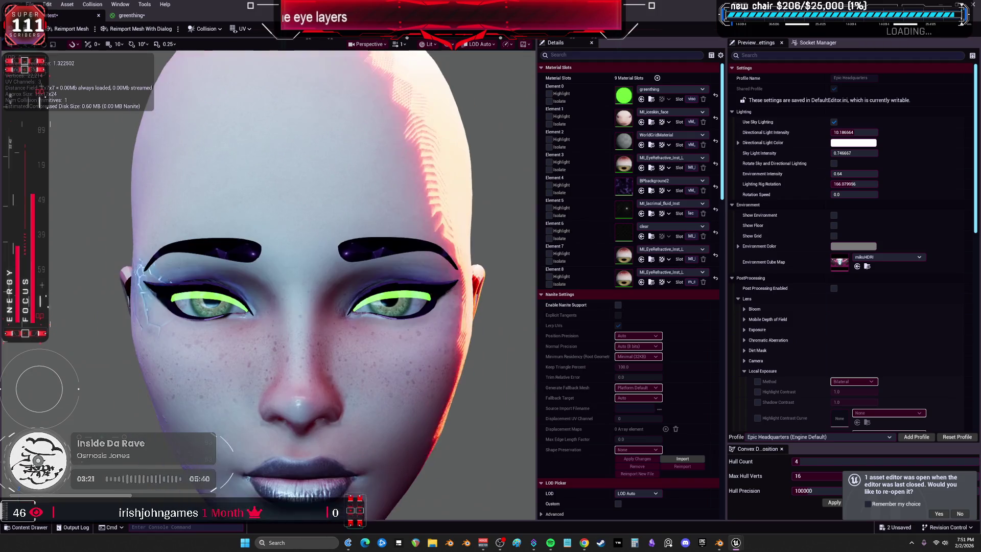
drag(427, 227, 425, 202)
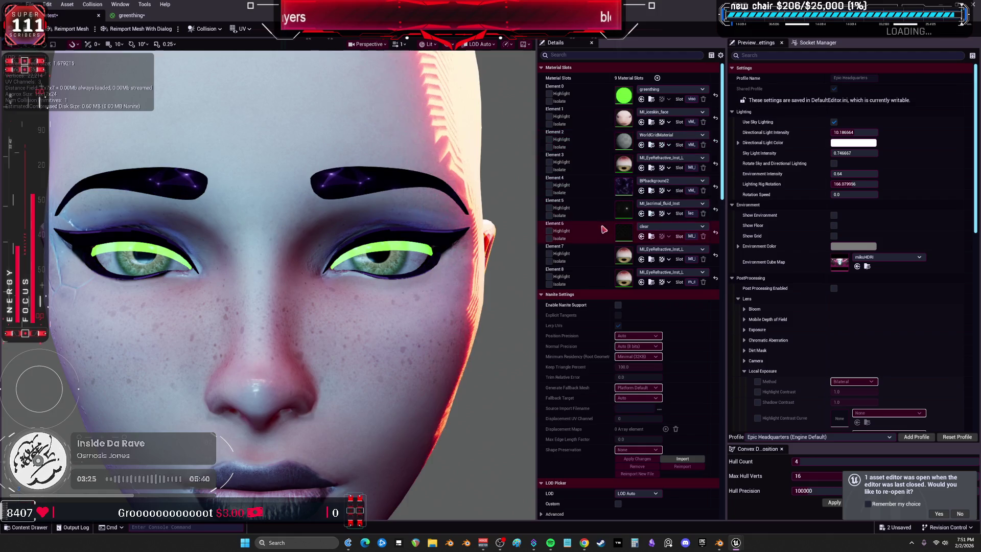
click(648, 228)
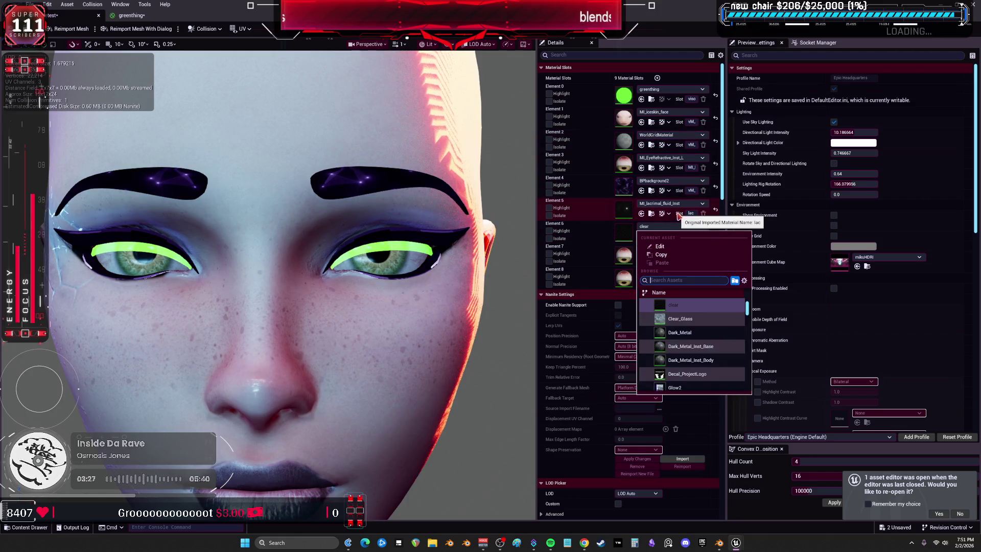
click(553, 245)
click(549, 239)
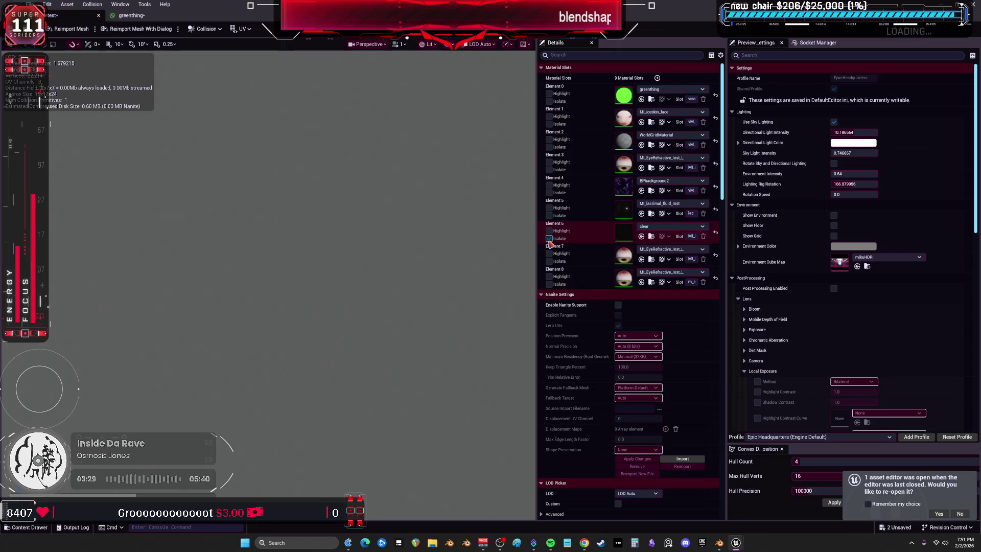
click(549, 238)
click(549, 231)
click(549, 230)
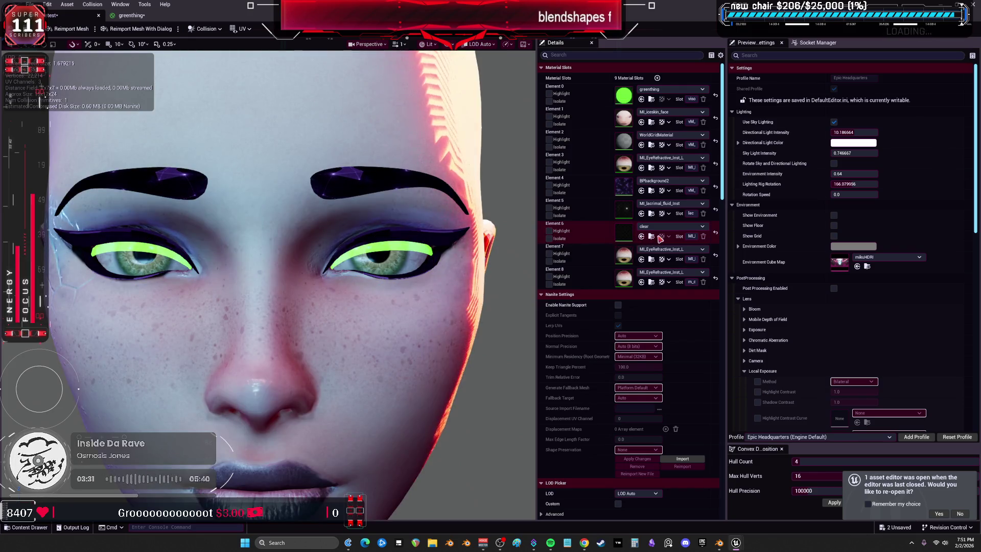
- Try MI_EyeOcclusion_Inst_002 on the eye-occlusion slot, then settle on MI_EyeOcclusion_Inst
click(663, 227)
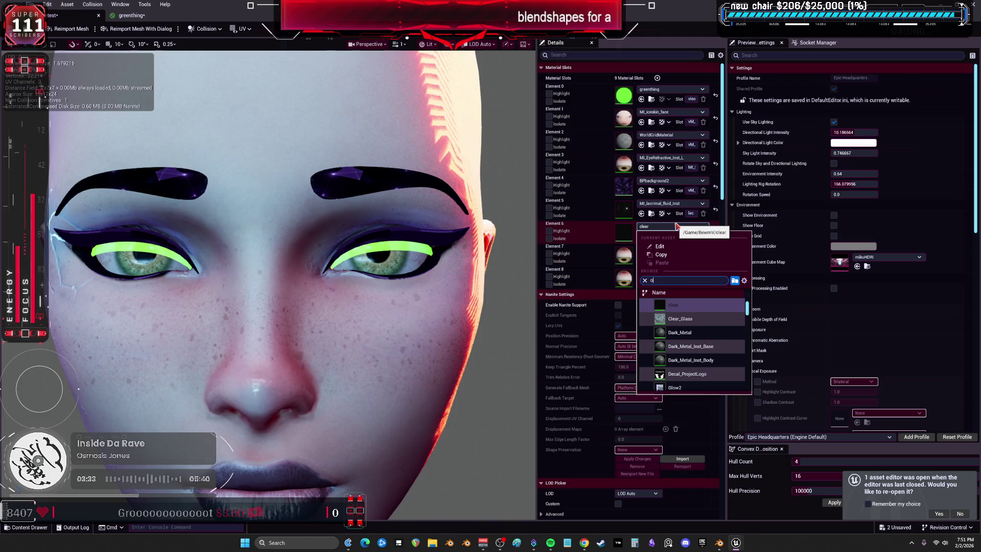
text(occ)
click(687, 332)
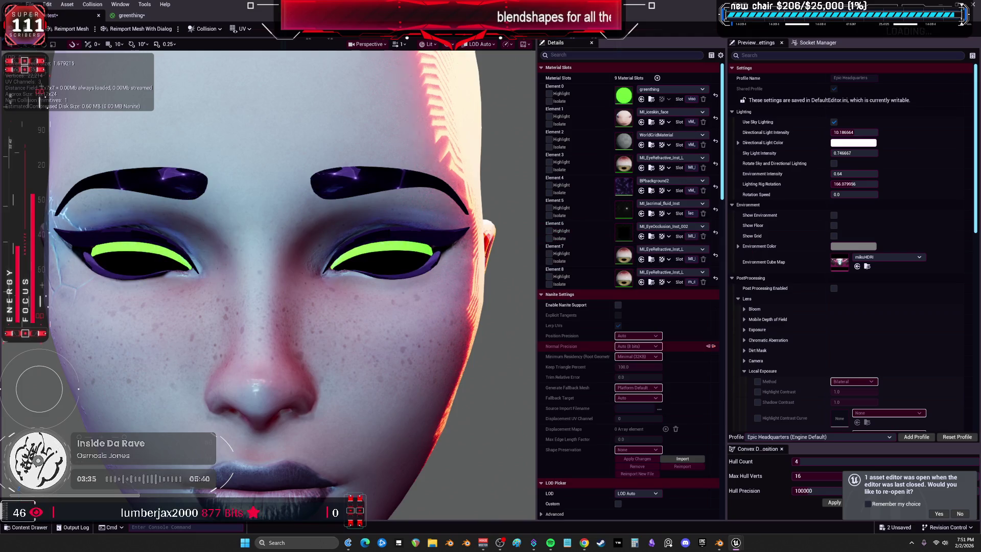
click(664, 227)
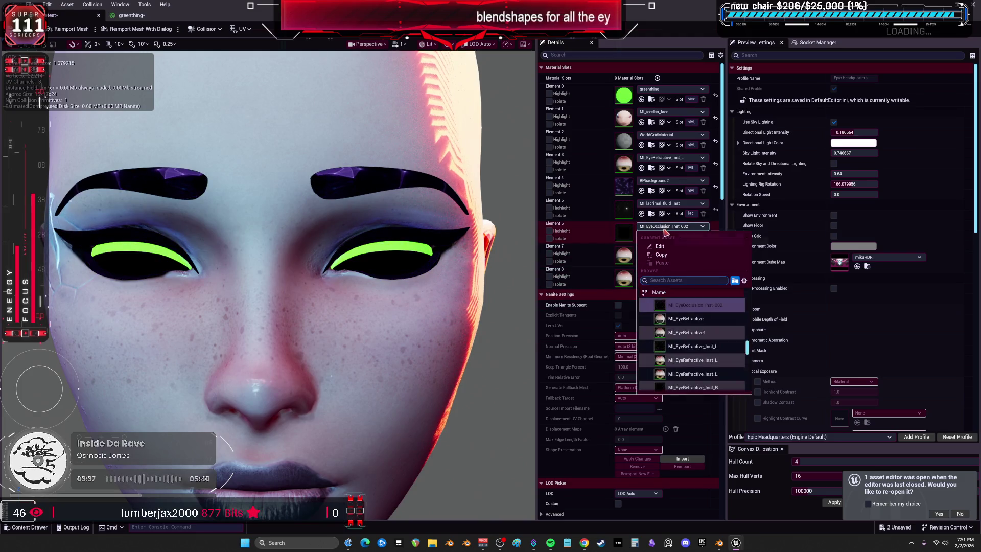
scroll(689, 337, up, 3)
click(689, 328)
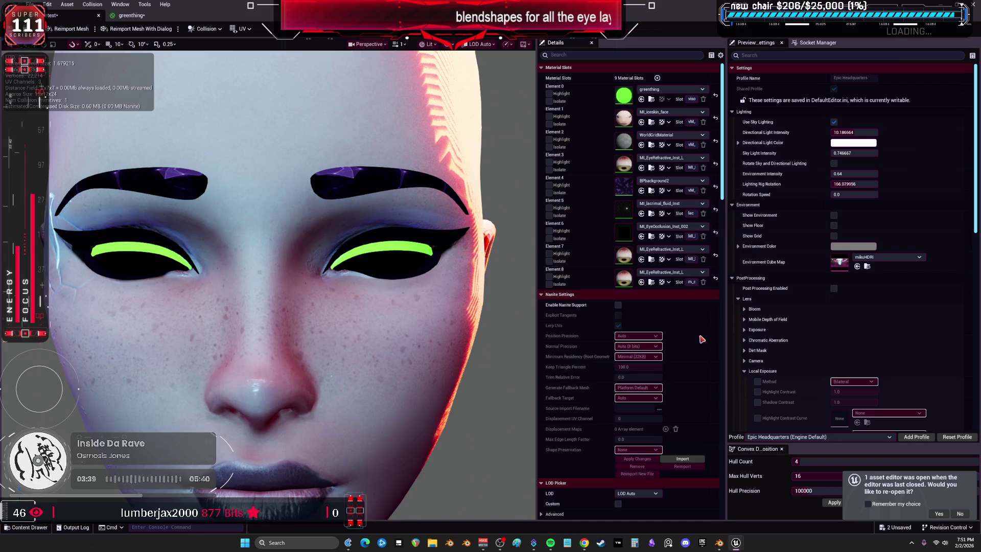
- Set MI_EyeOcclusion_Inst's Blur color to a pale cyan
double_click(624, 235)
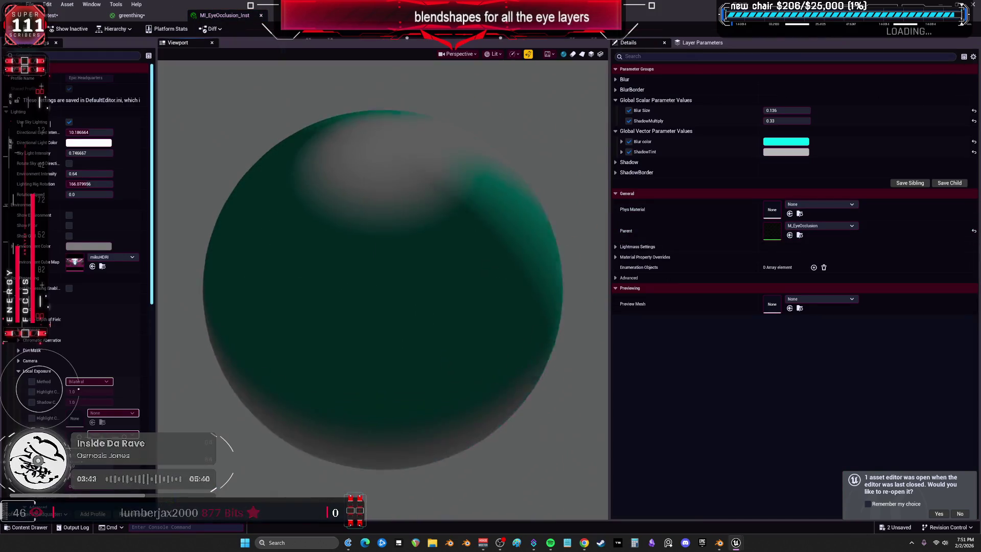
click(795, 145)
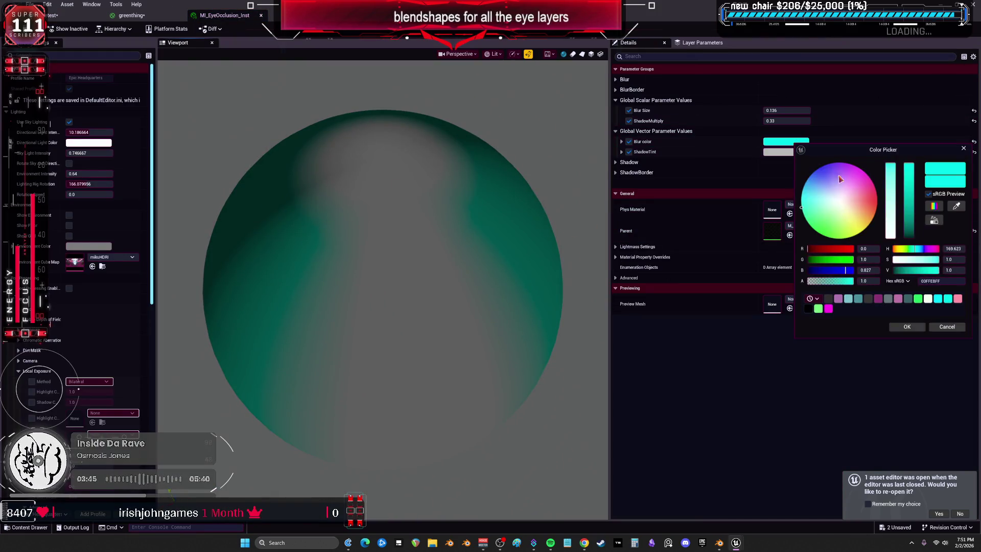
click(822, 209)
click(914, 324)
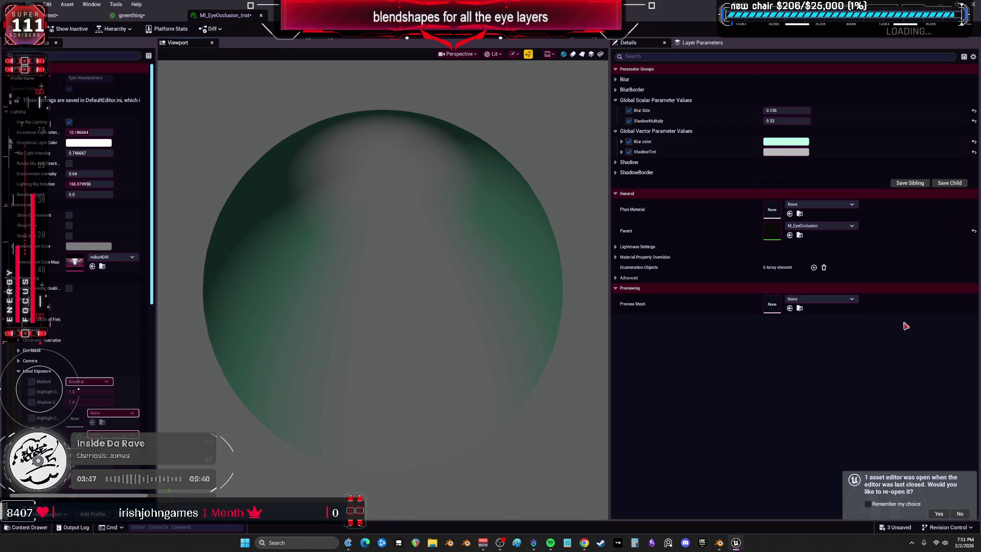
click(786, 144)
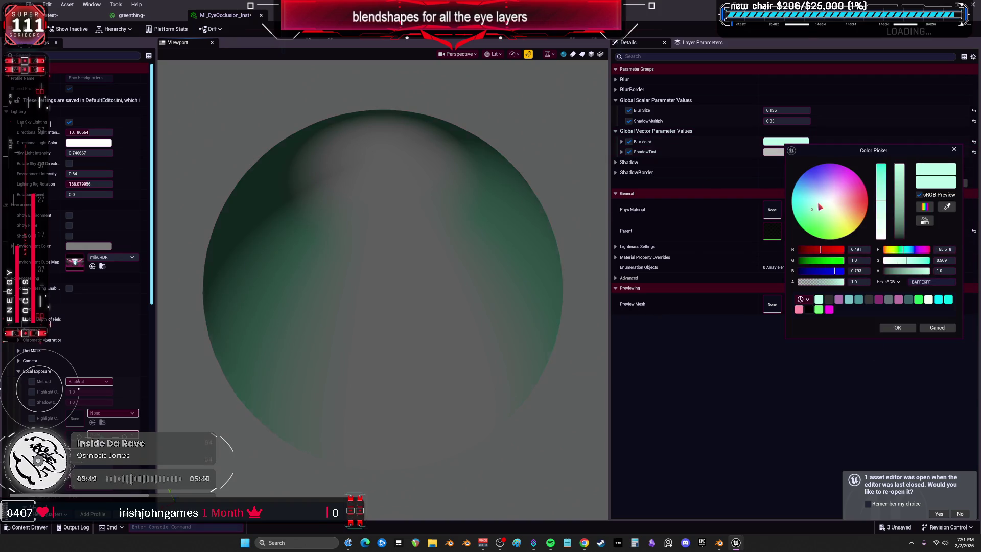
click(896, 328)
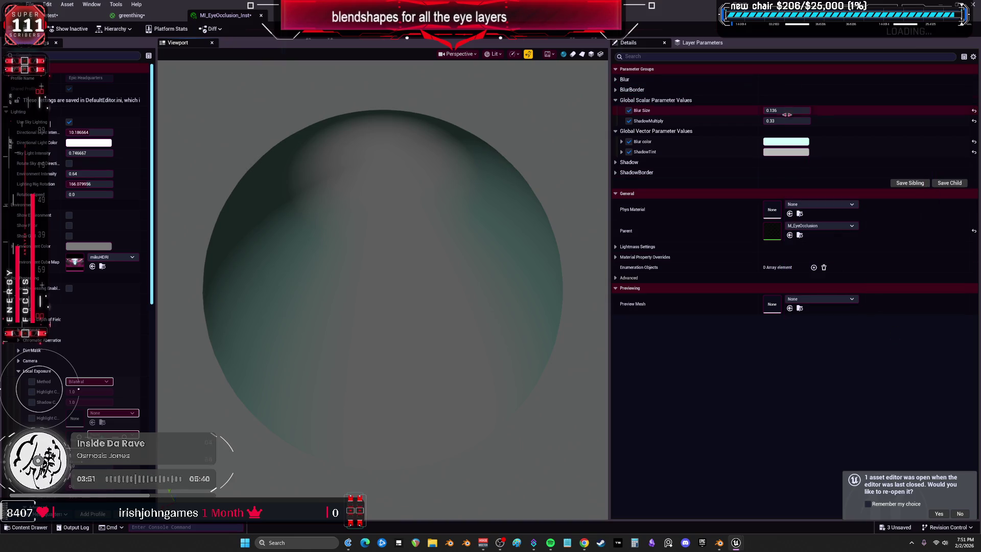
- Drag Blur Size down to -0.024, then save and close the instance
click(131, 16)
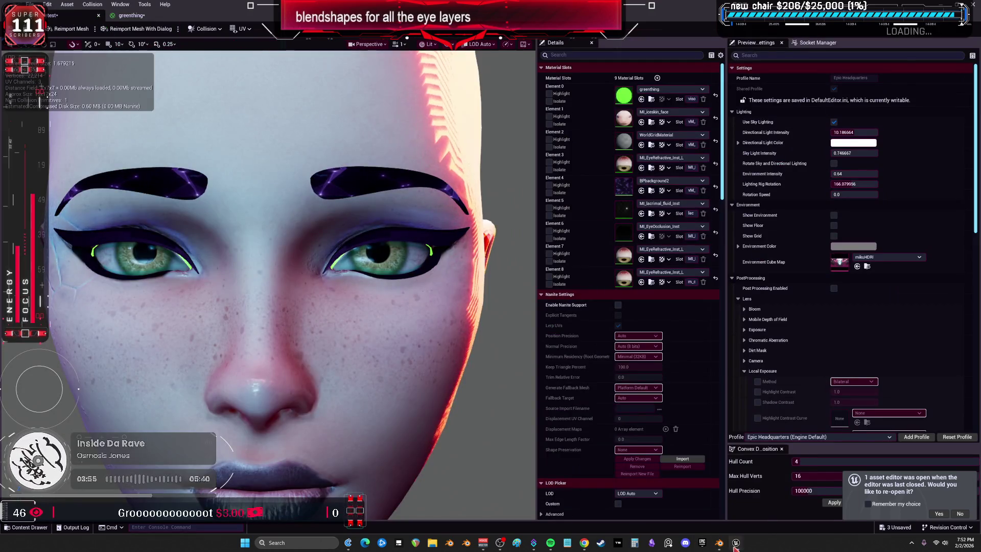
mouse_move(735, 542)
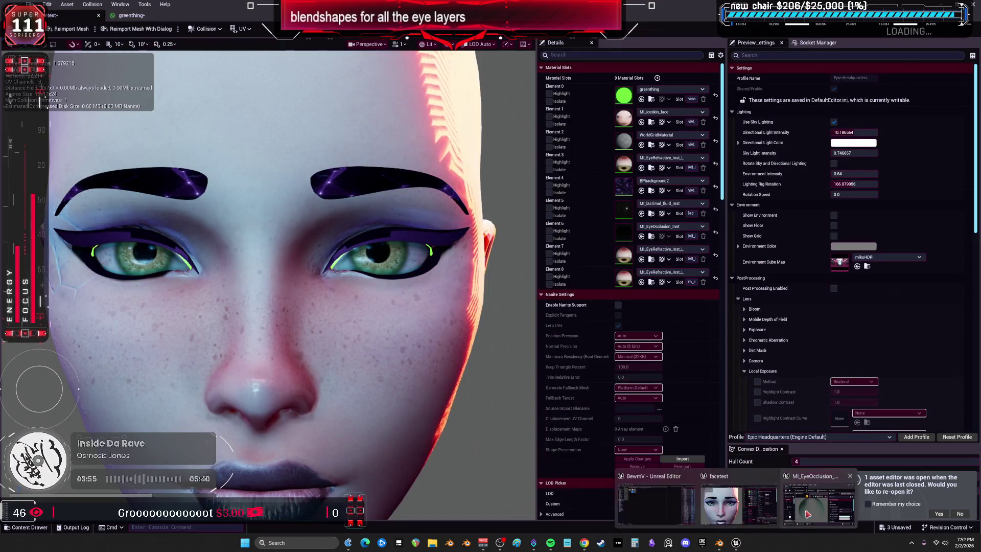
click(736, 506)
mouse_move(744, 228)
mouse_down()
mouse_move(730, 229)
mouse_move(730, 239)
mouse_move(756, 239)
mouse_move(733, 239)
mouse_move(728, 229)
mouse_move(730, 239)
mouse_up()
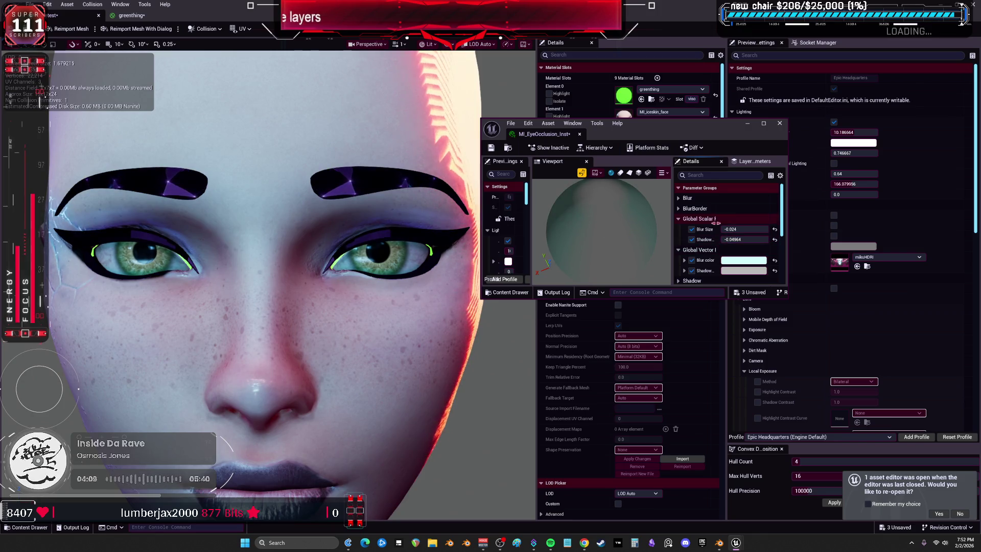
click(491, 148)
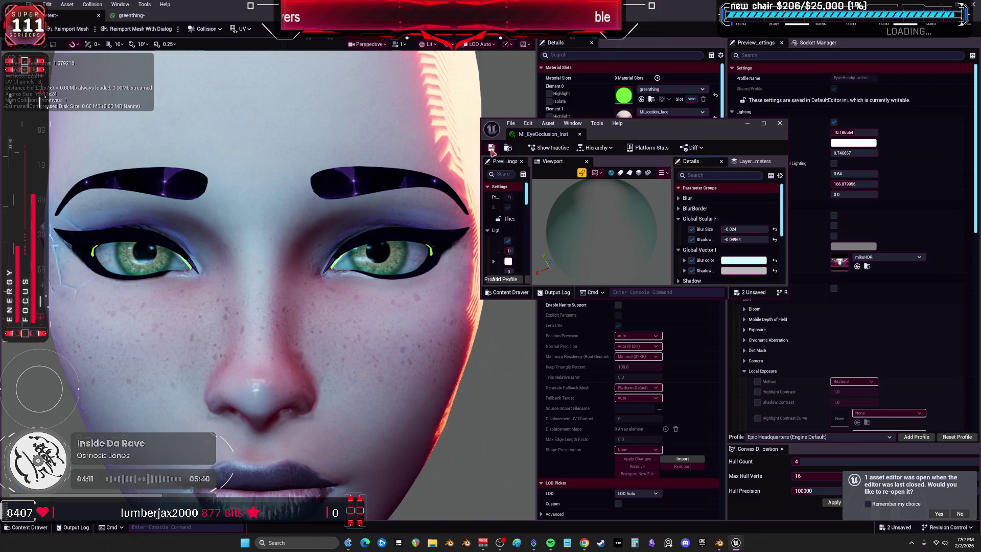
click(779, 123)
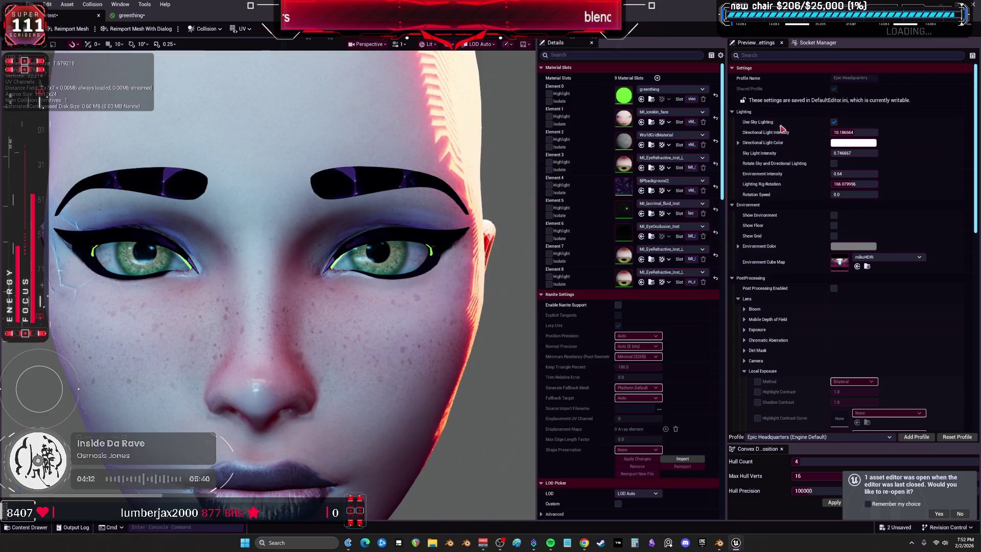
- Make greenthing Opaque with its Constant green raised to 3, and save it
double_click(624, 97)
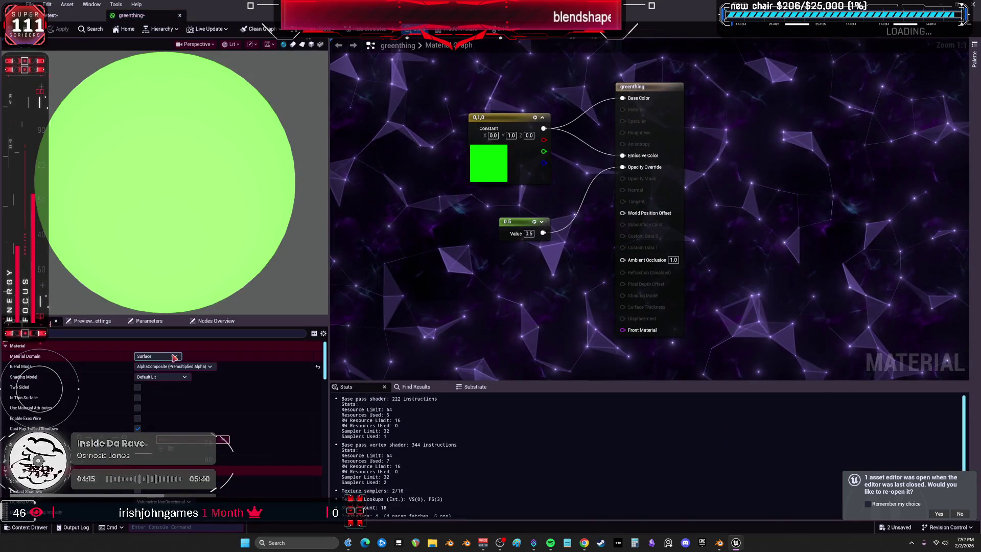
click(178, 379)
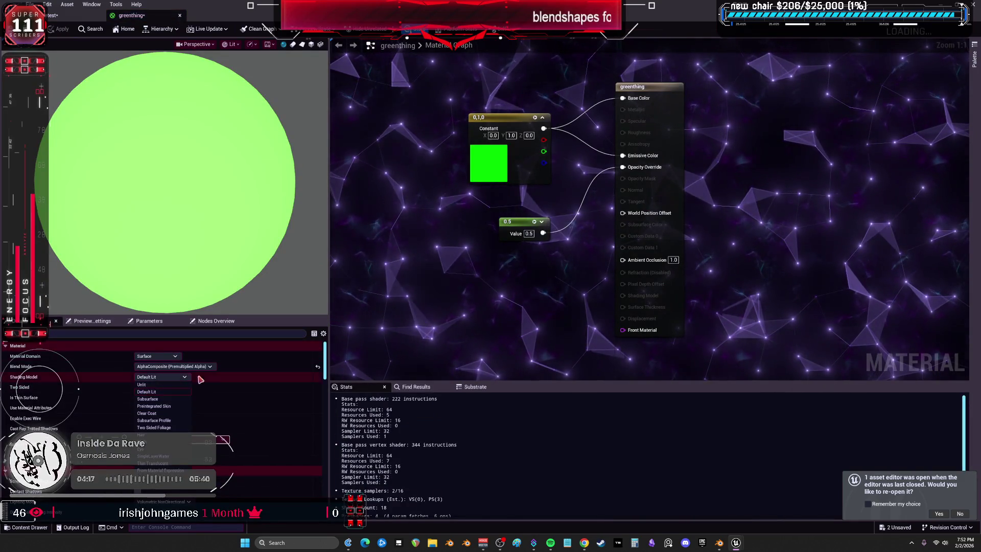
click(197, 368)
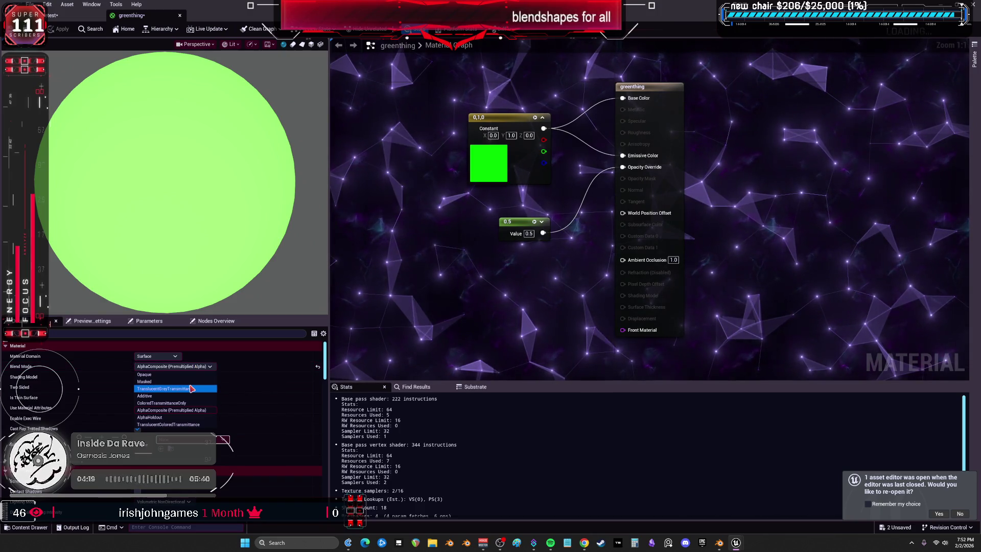
click(190, 378)
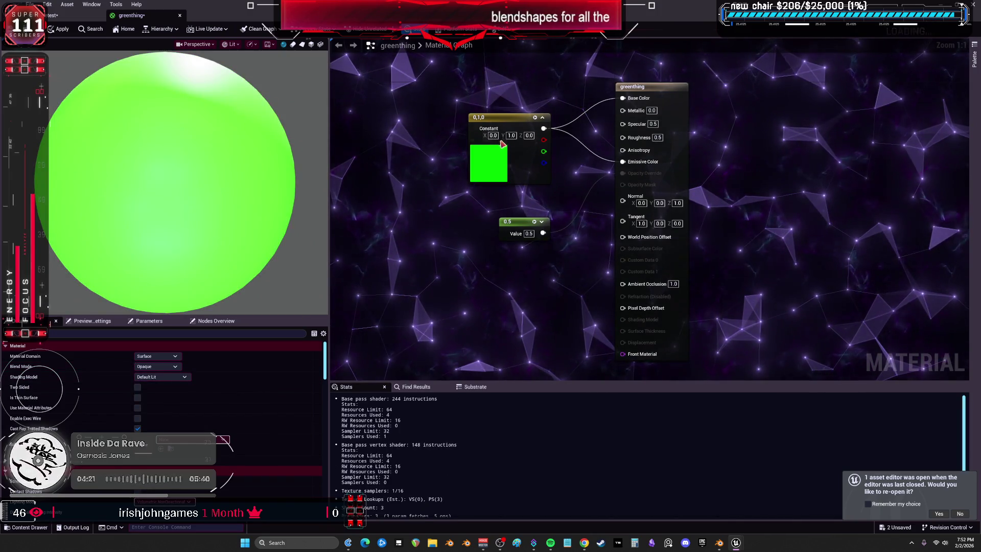
text(3)
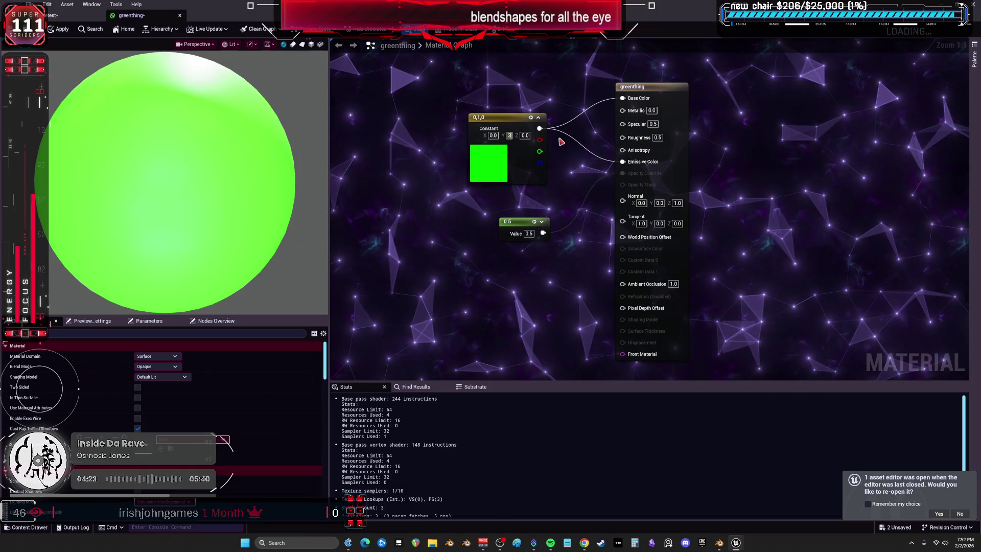
key(Return)
key(ctrl+s)
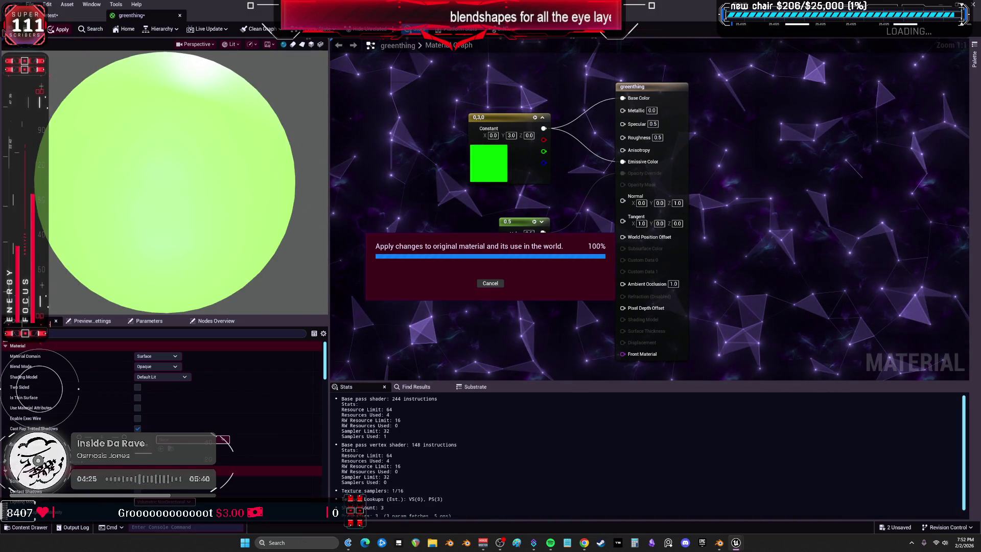
click(51, 16)
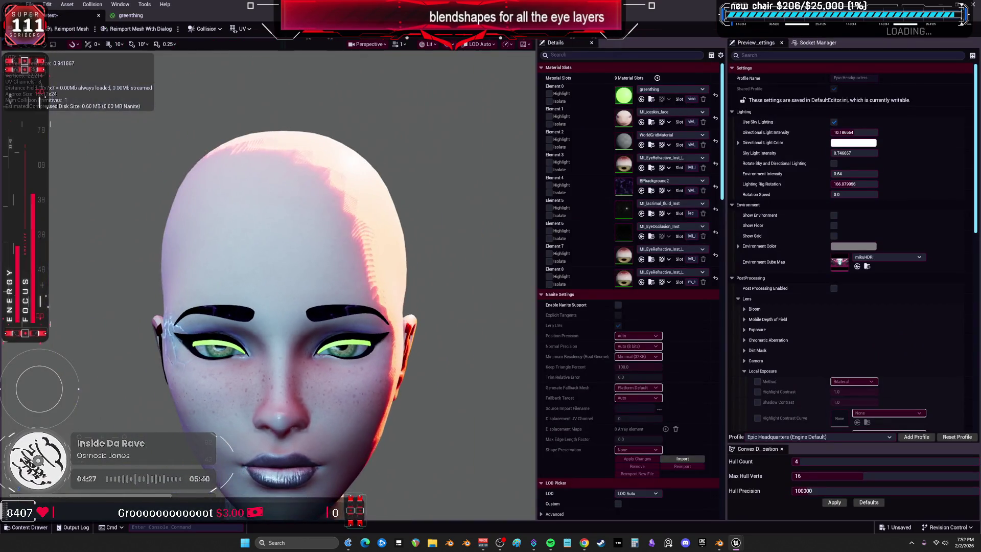
- Zoom in on the glowing green eyeliner, frame the head, and switch to Blender
scroll(327, 286, up, 3)
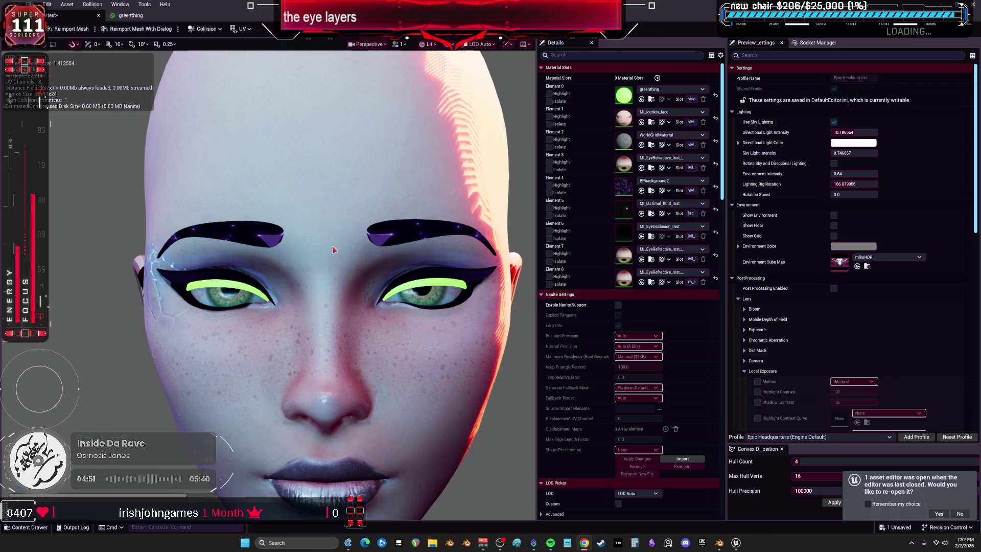
key(f)
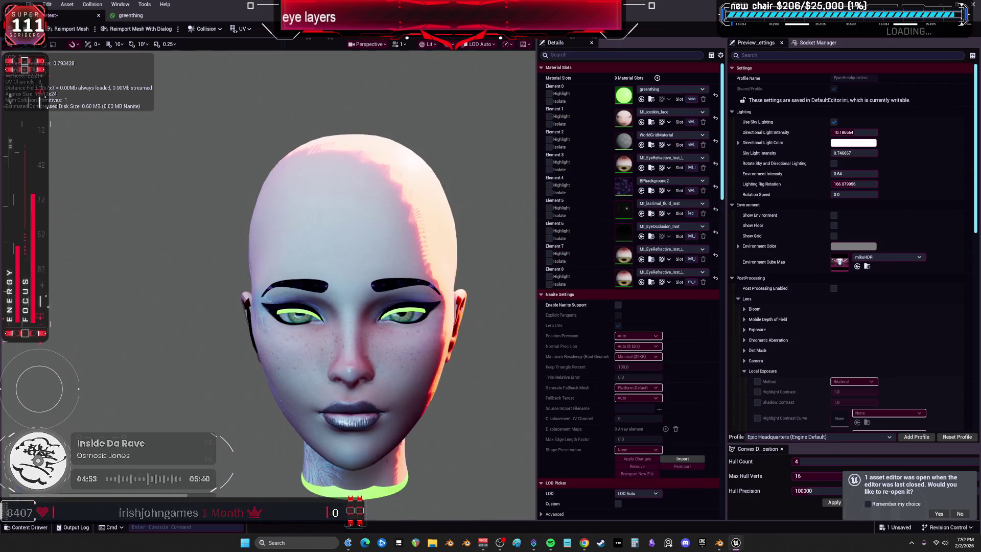
key(alt+Tab)
scroll(437, 235, down, 5)
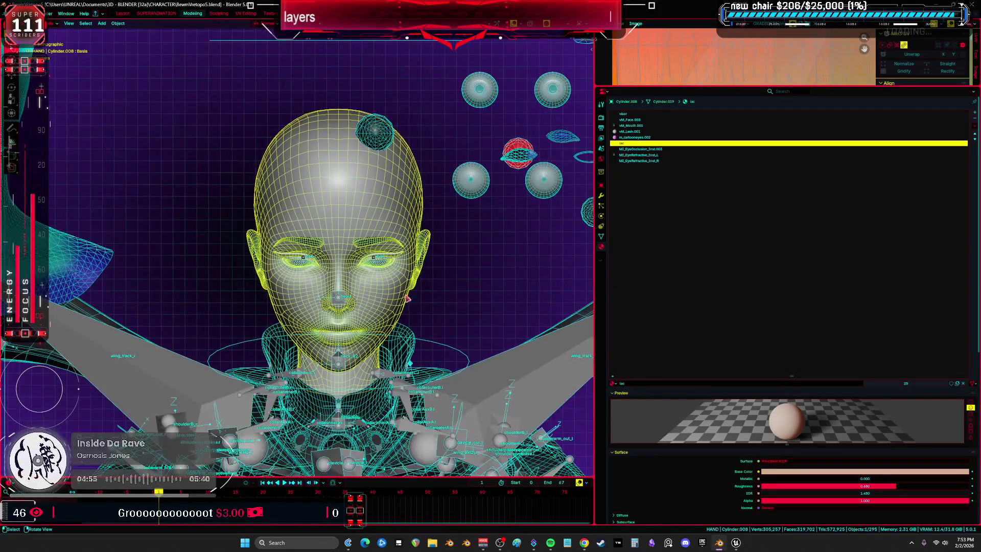
- Maximise the viewport in rendered shading and select head mesh Cylinder.008 from front view
key(ctrl+alt+space)
key(shift+alt+z)
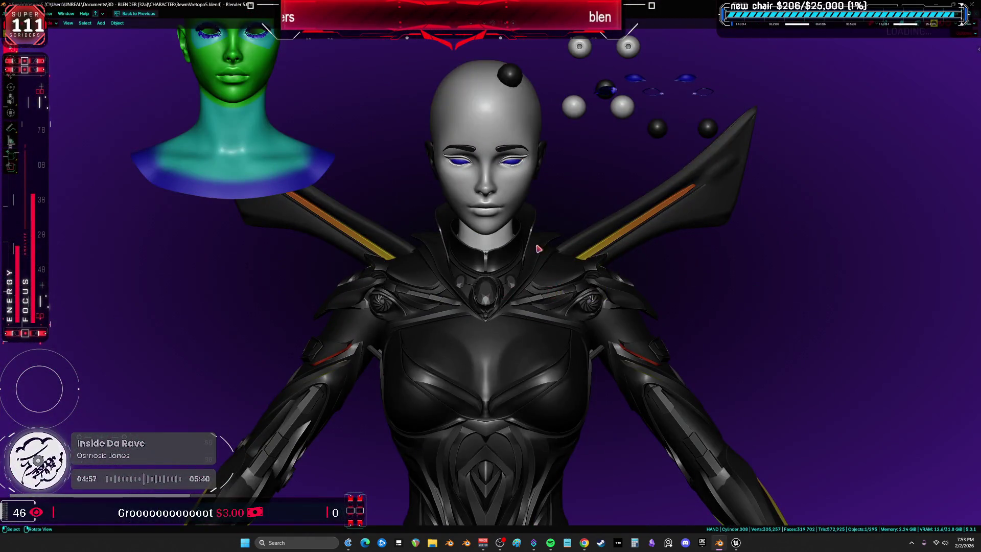
mouse_move(587, 322)
middle_down()
mouse_move(409, 255)
mouse_move(225, 320)
mouse_move(306, 322)
mouse_move(234, 333)
mouse_move(360, 341)
middle_up()
click(361, 341)
key(KP_1)
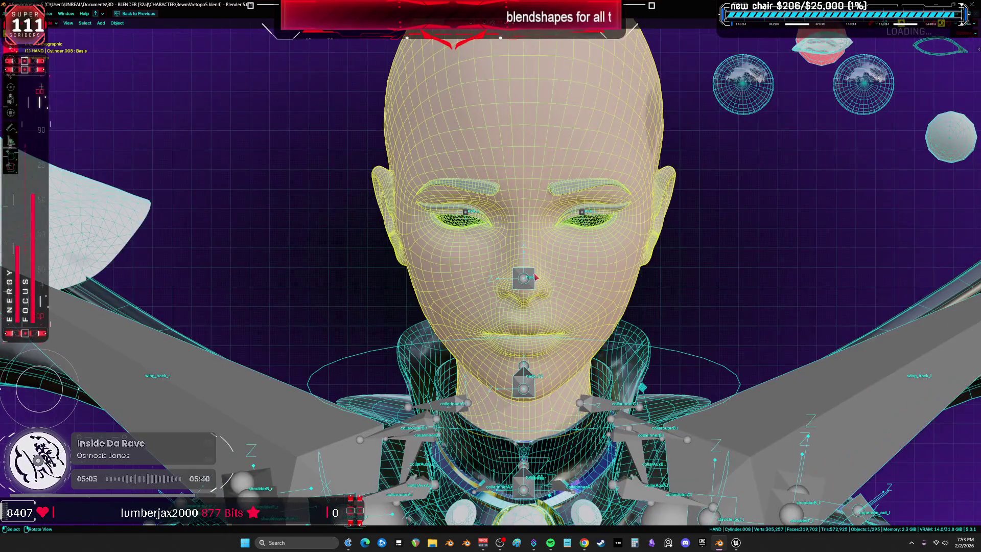
click(554, 227)
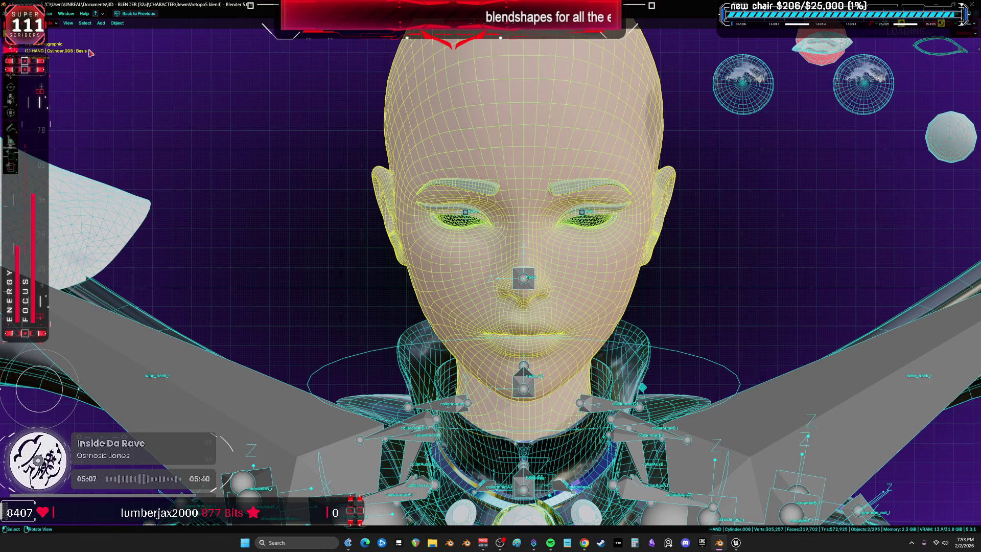
- Export Cylinder.008 with its armature over the existing facetest.fbx, then return to Unreal
click(11, 13)
mouse_move(51, 128)
click(127, 187)
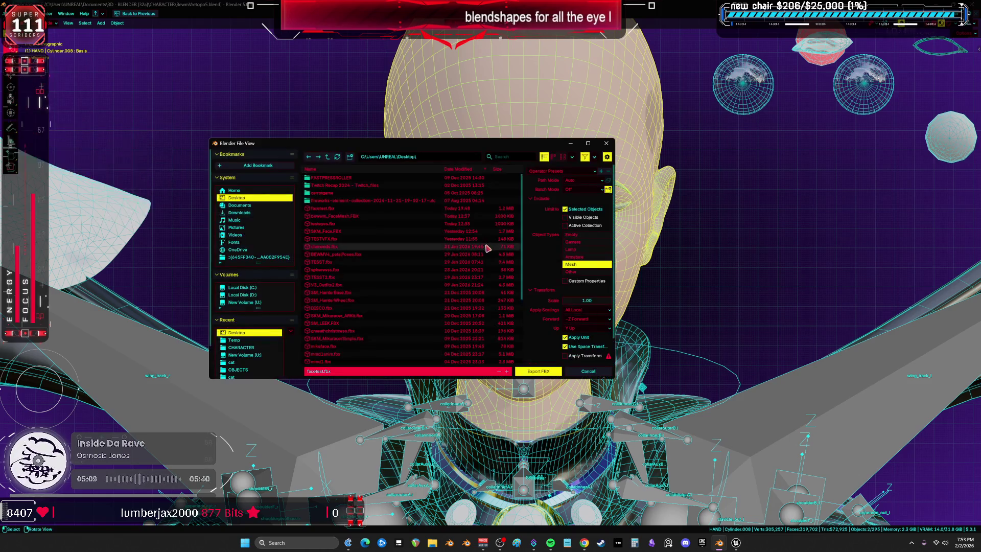
click(351, 210)
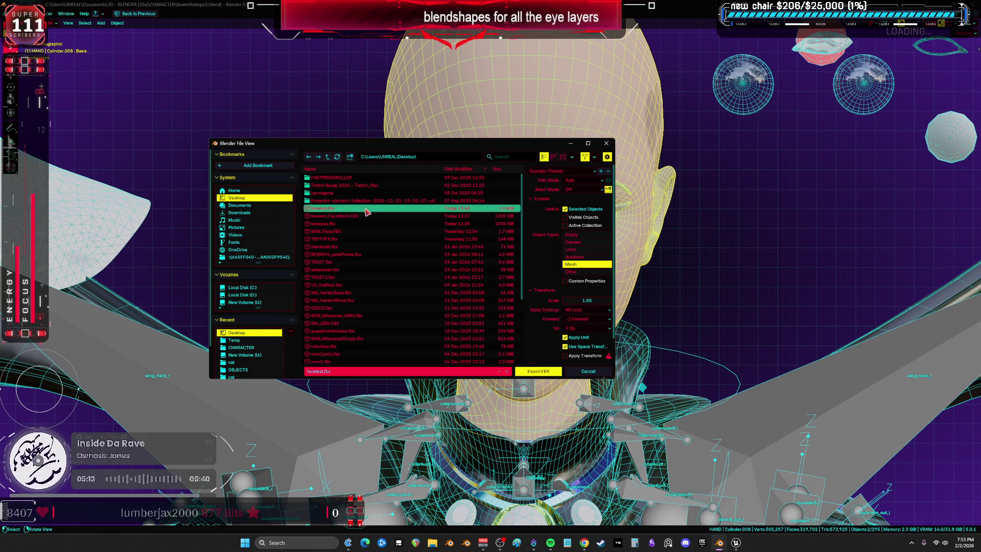
shift+click(574, 256)
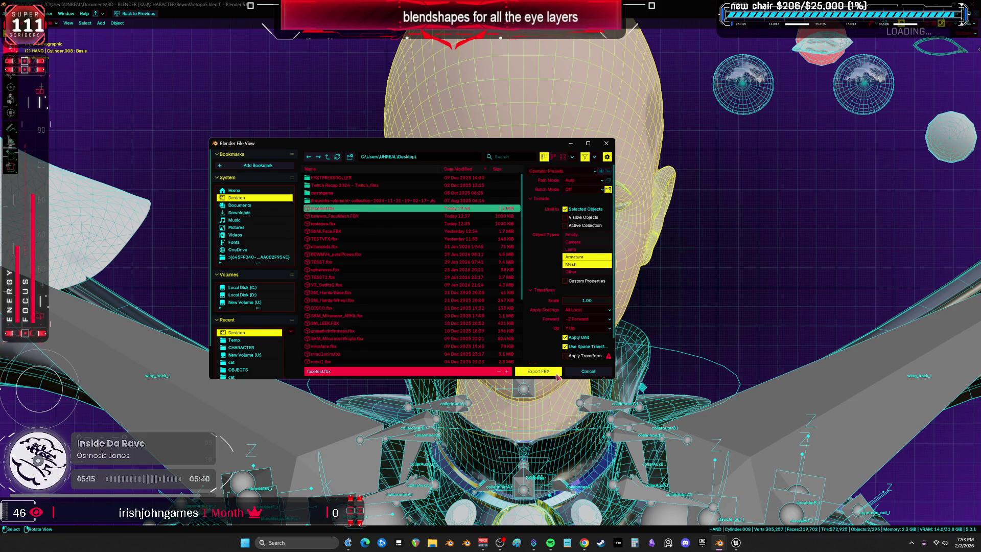
click(538, 371)
mouse_move(736, 542)
click(774, 493)
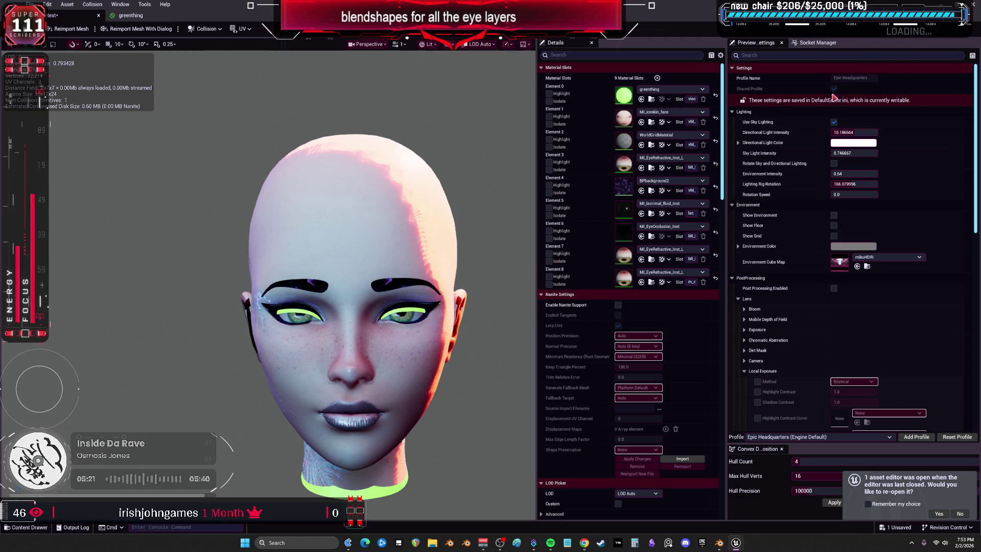
click(651, 167)
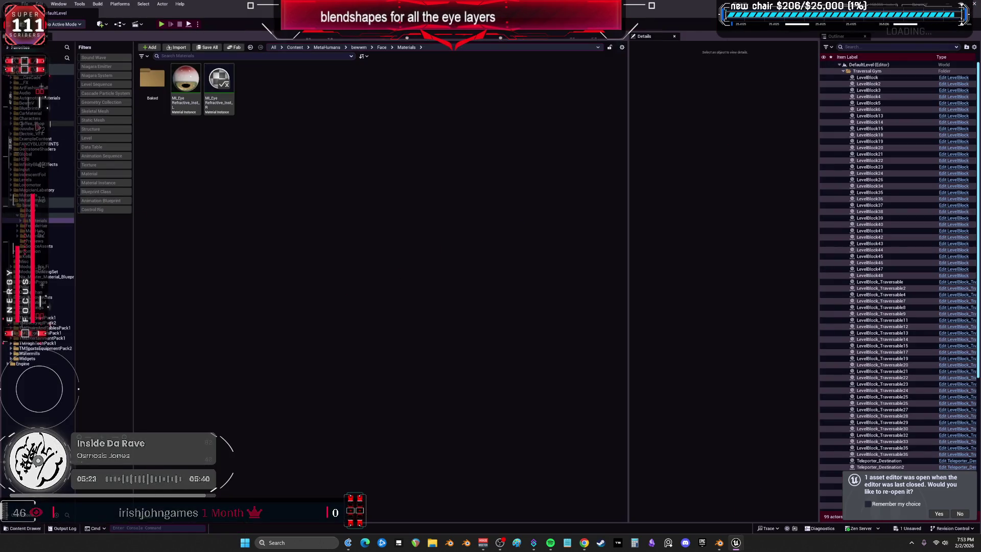
- Open the Content/BewmV folder and drag the exported face FBX into it
click(28, 103)
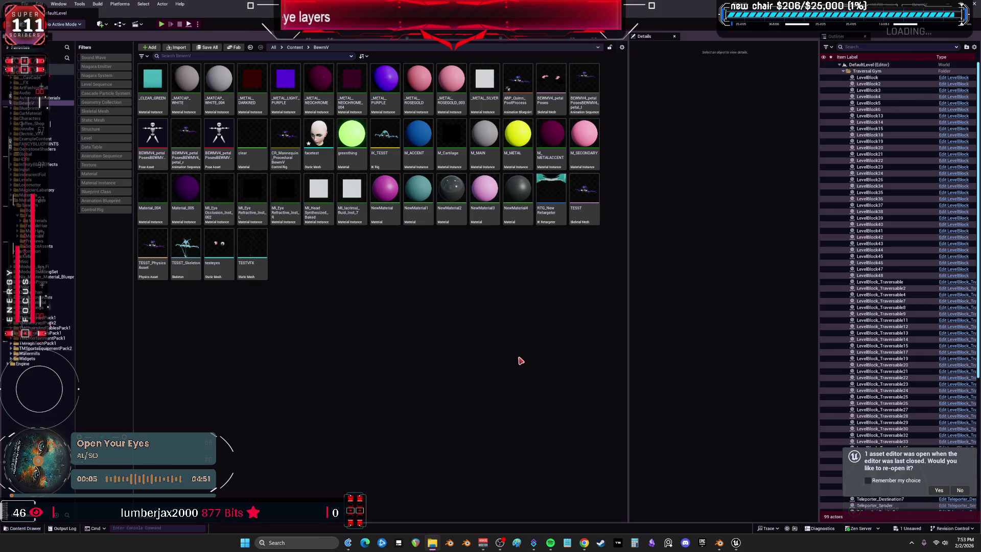
drag(420, 303, 378, 263)
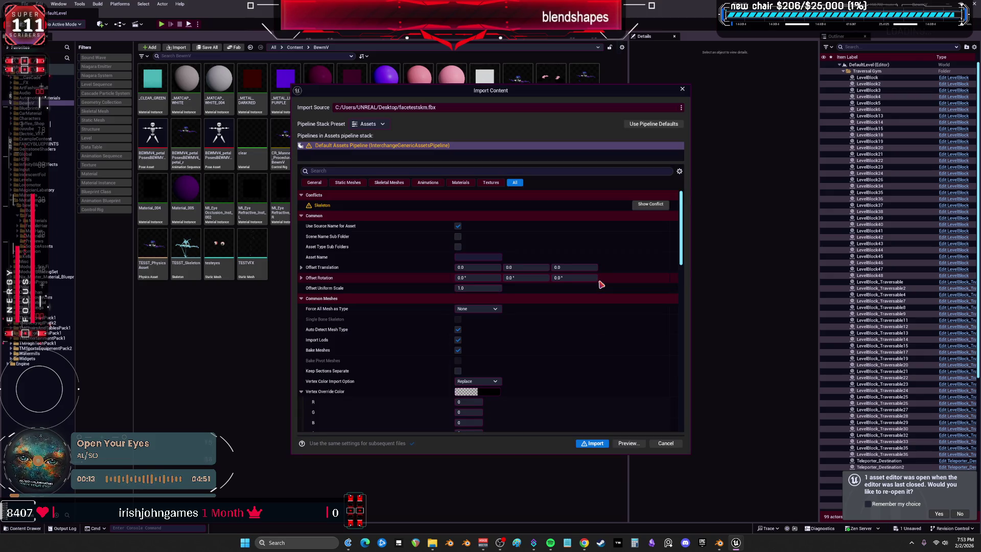
- Review the skeleton conflicts, then import facetestskm.fbx with Import Morph Targets enabled
click(657, 205)
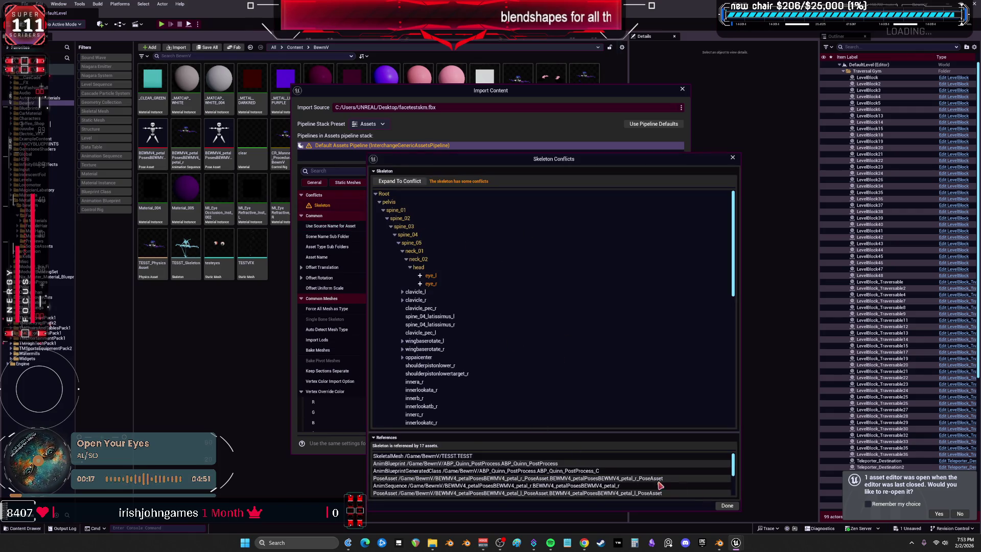
click(725, 507)
scroll(509, 334, down, 3)
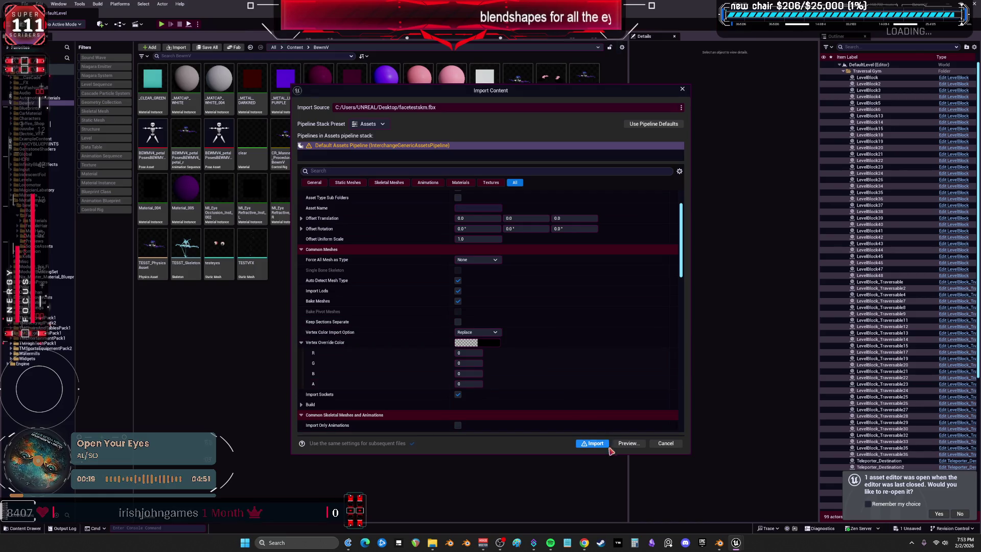
scroll(380, 334, down, 6)
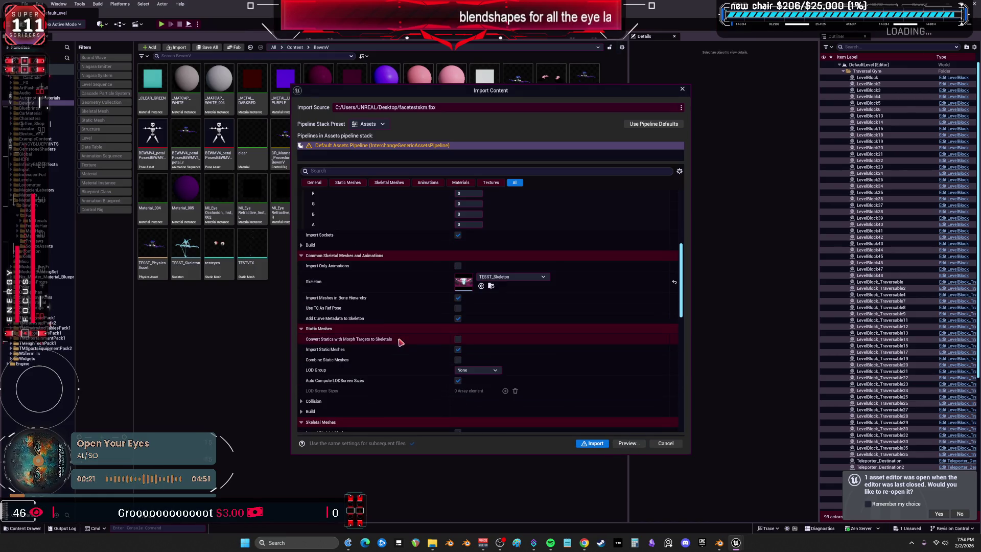
scroll(374, 336, down, 4)
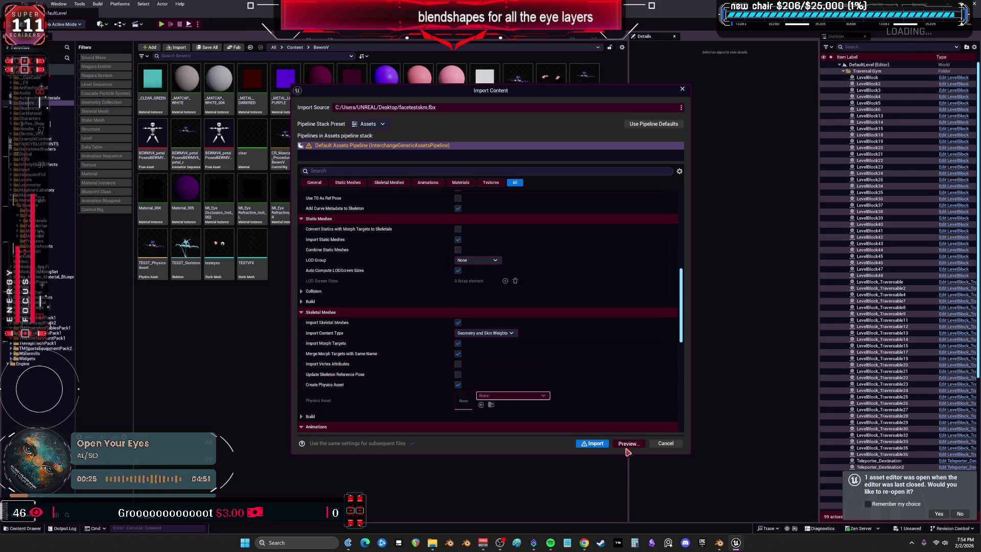
click(590, 444)
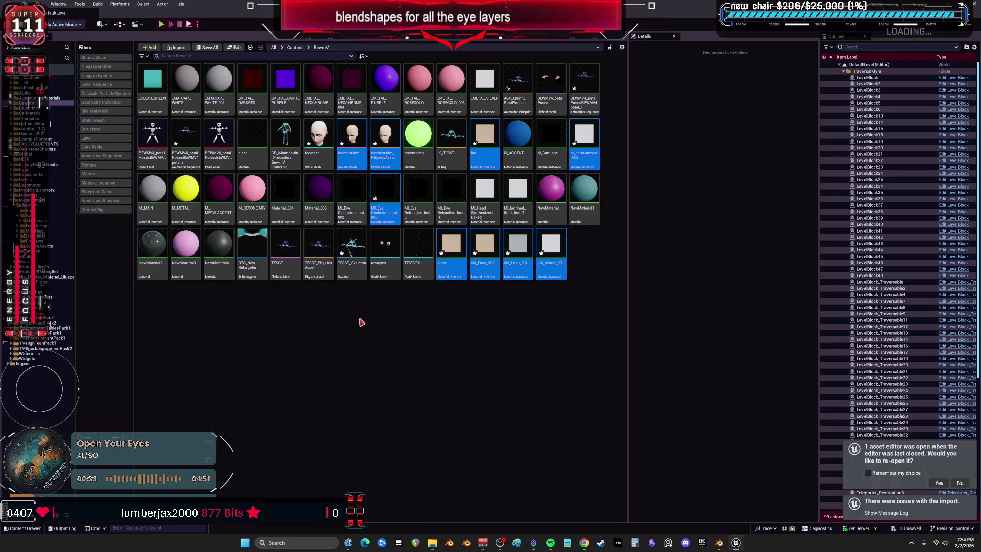
- Open facetestskm's Morph Targets list and drag eyeBlinkLeft to test the eyelid
double_click(351, 166)
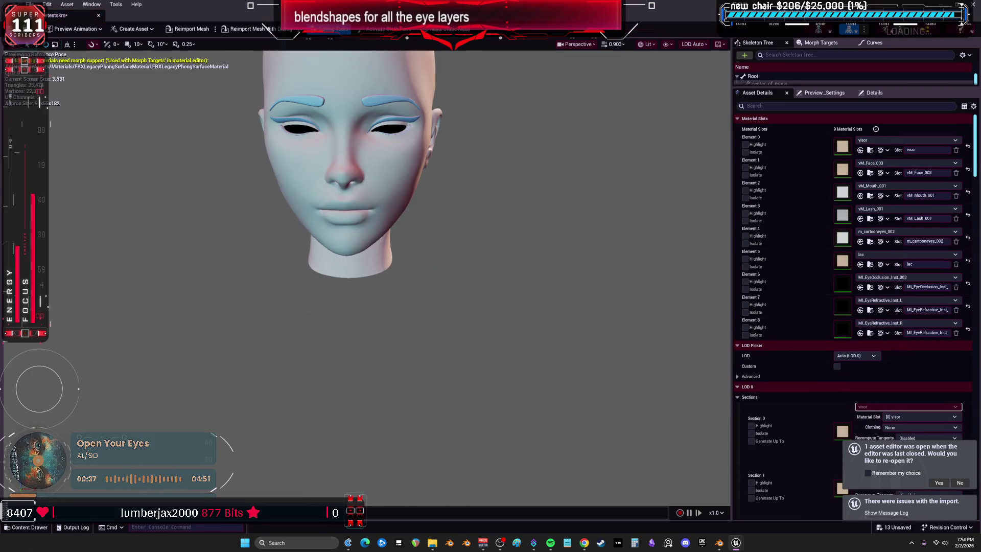
click(820, 42)
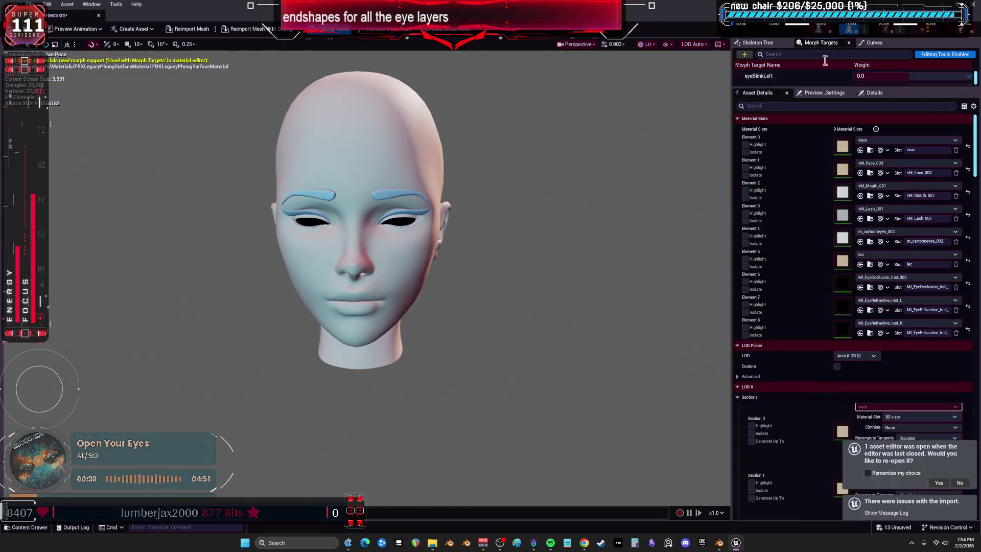
drag(779, 89, 779, 301)
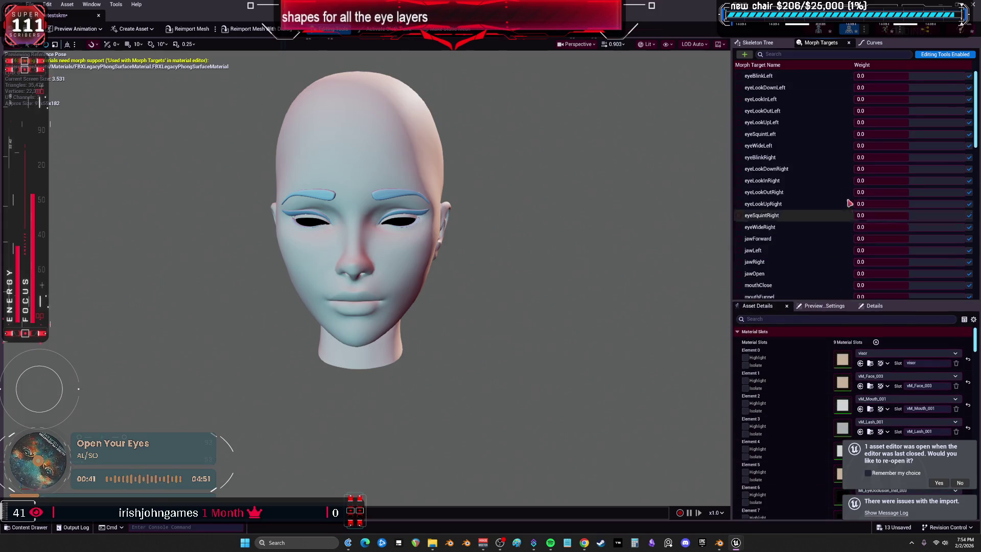
drag(884, 76, 899, 74)
click(899, 75)
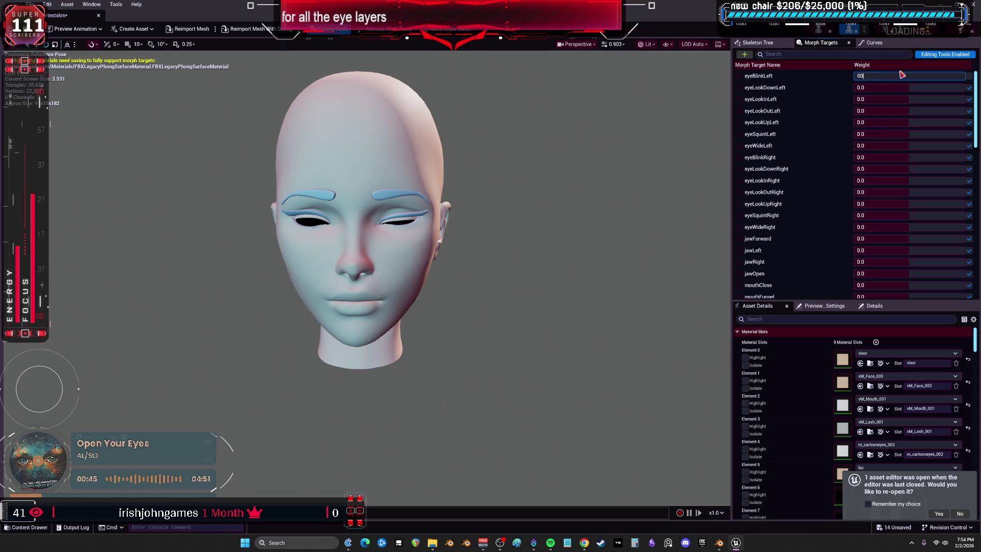
- Resize the mesh editor window, briefly open facetest, then maximize the editor and resize panels
mouse_move(127, 15)
mouse_down()
mouse_move(357, 178)
mouse_move(491, 220)
mouse_up()
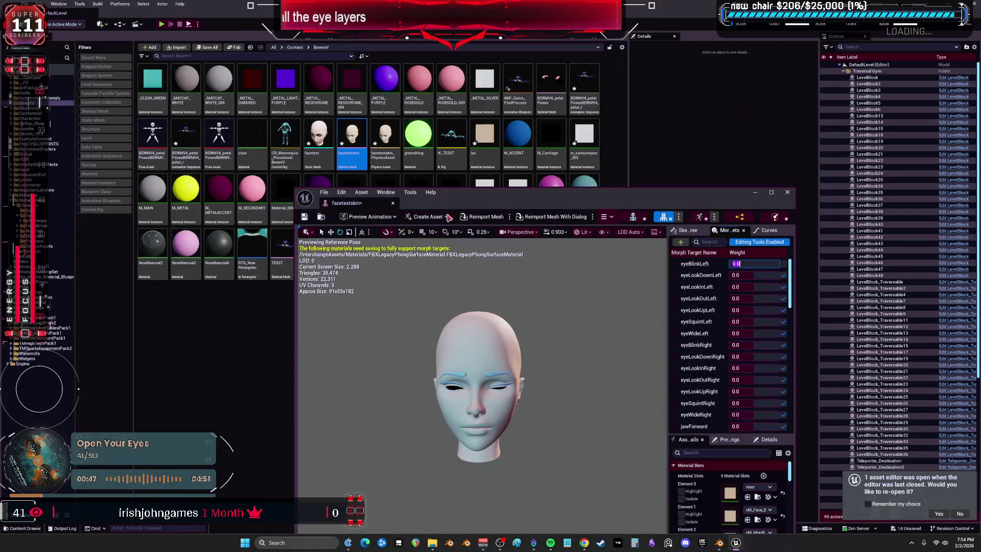
double_click(318, 134)
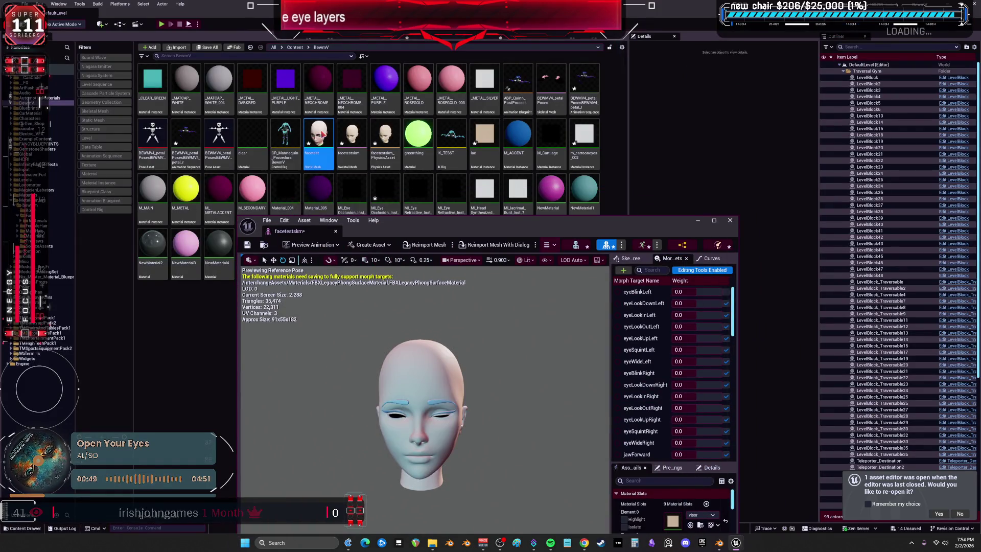
middle_click(370, 232)
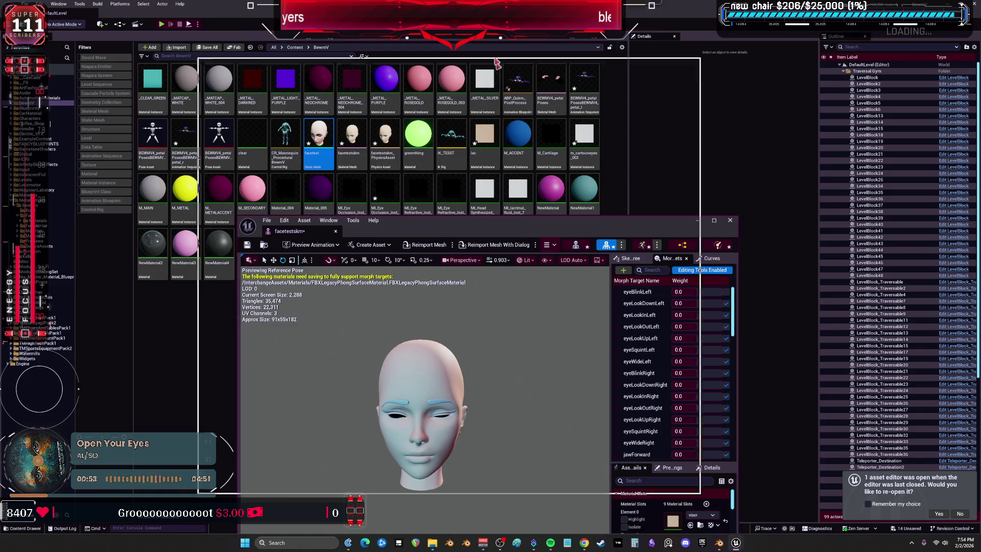
click(713, 221)
drag(732, 287, 434, 287)
scroll(537, 398, down, 3)
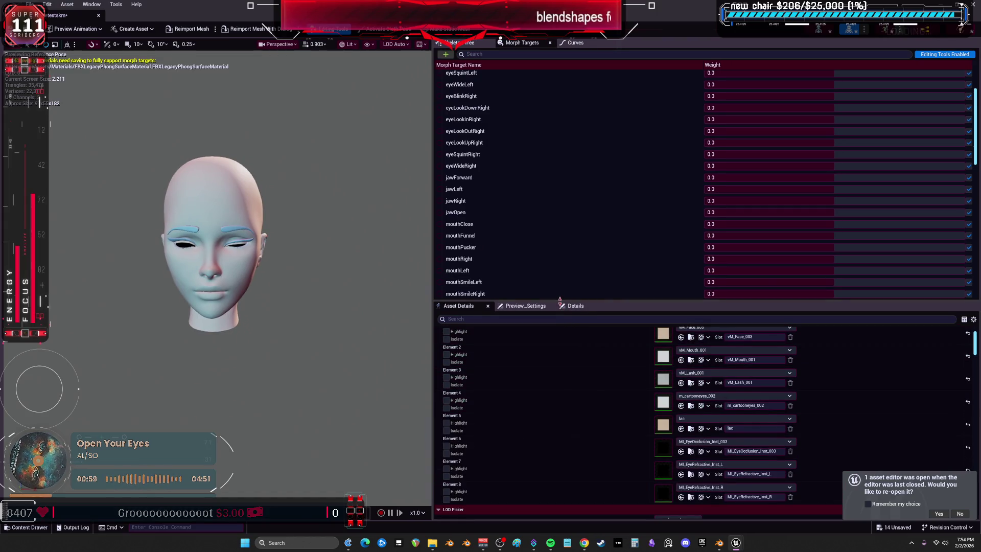
- Assign greenthing, MI_iceskin_face, WorldGridMaterial, MI_EyeRefractive_Inst_L and BPbackground2 to Elements 0–4
drag(562, 303, 587, 115)
scroll(589, 235, up, 3)
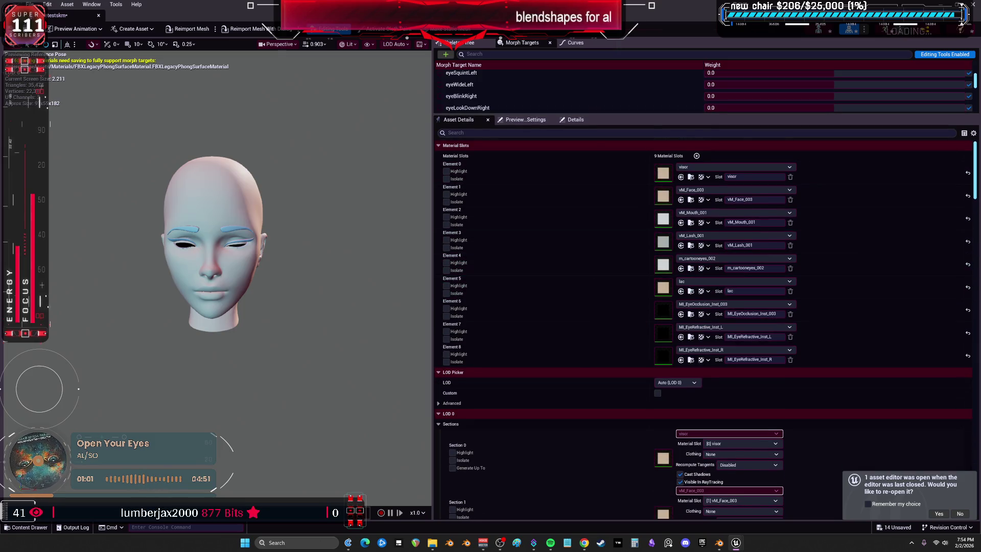
click(681, 176)
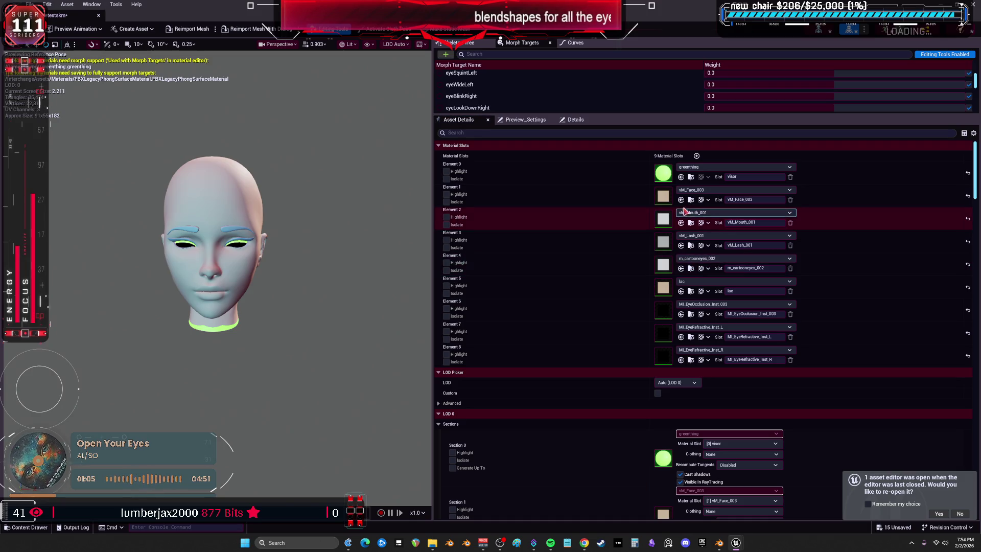
click(681, 200)
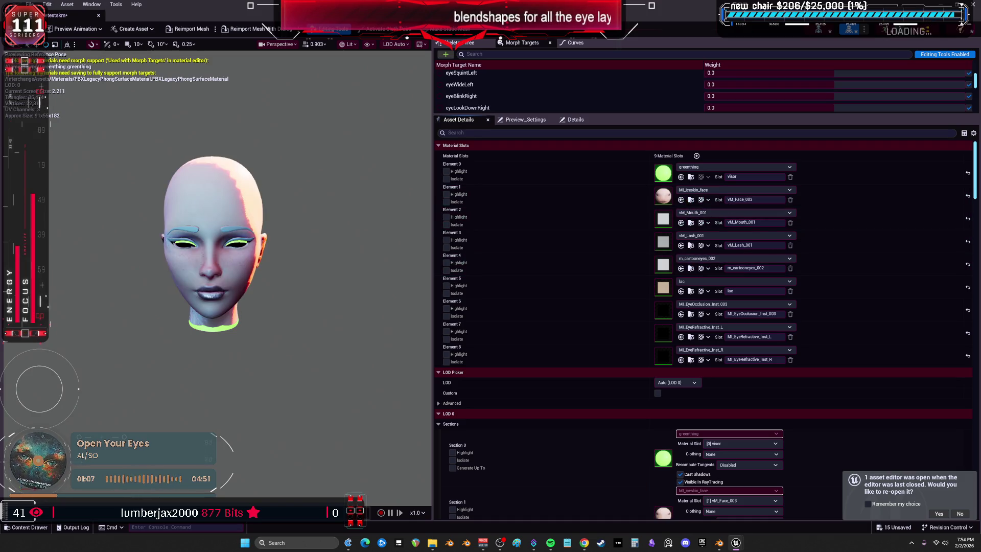
click(681, 223)
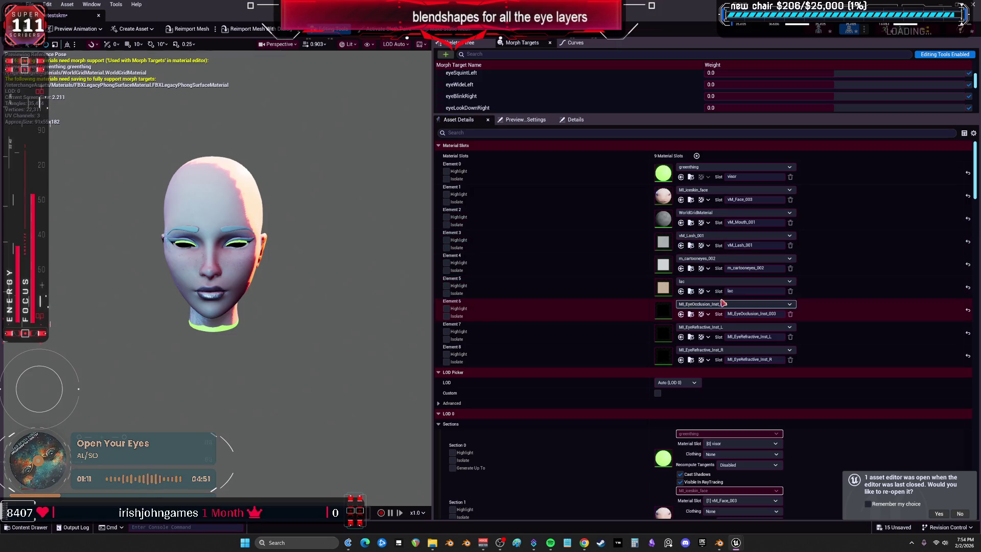
click(681, 246)
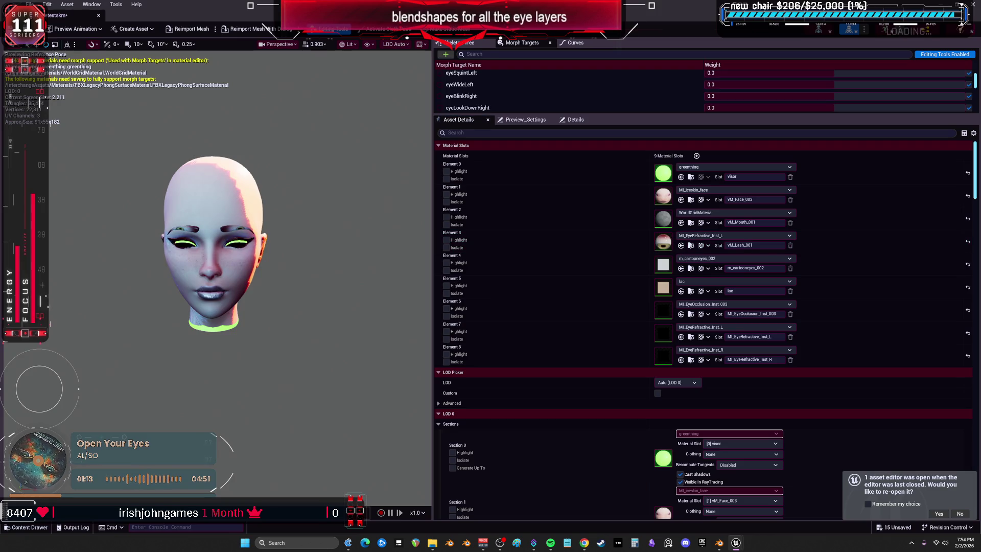
click(681, 268)
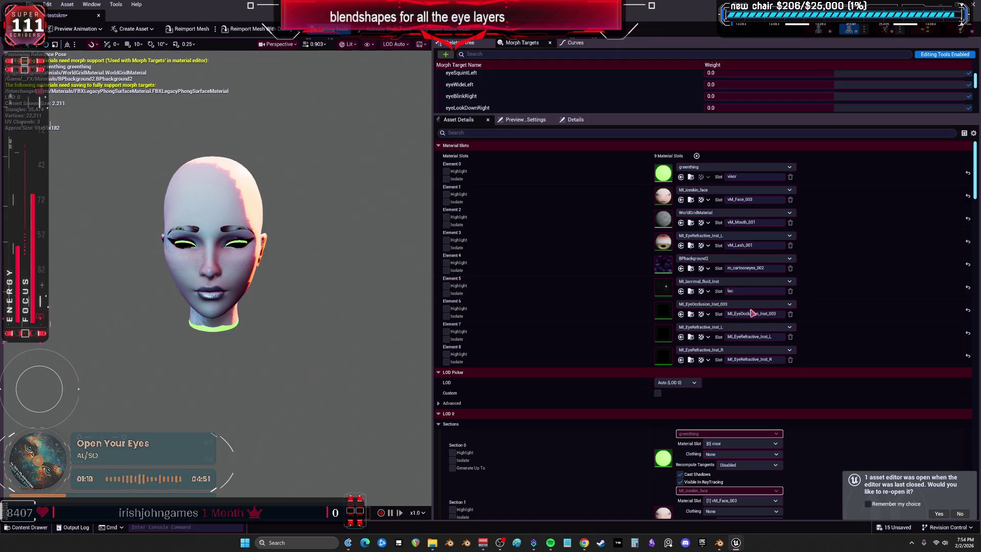
- Give Elements 6–8 eye occlusion and refractive materials, and Element 3 BPbackground2
click(703, 314)
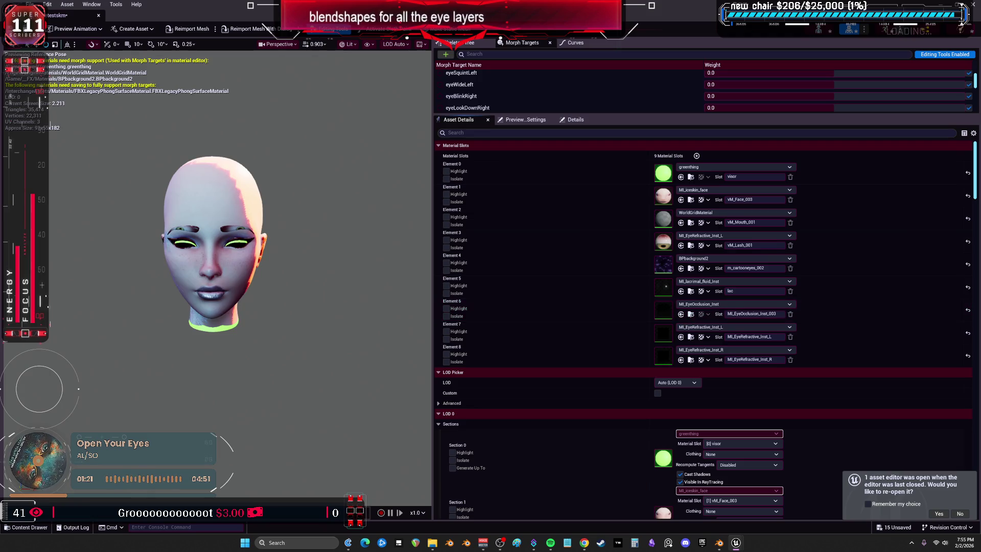
click(681, 338)
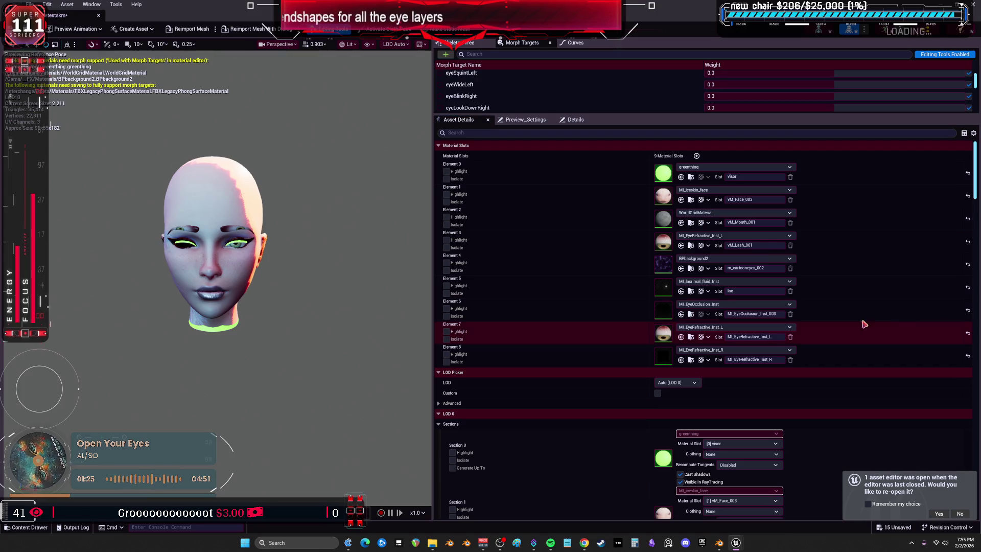
click(680, 360)
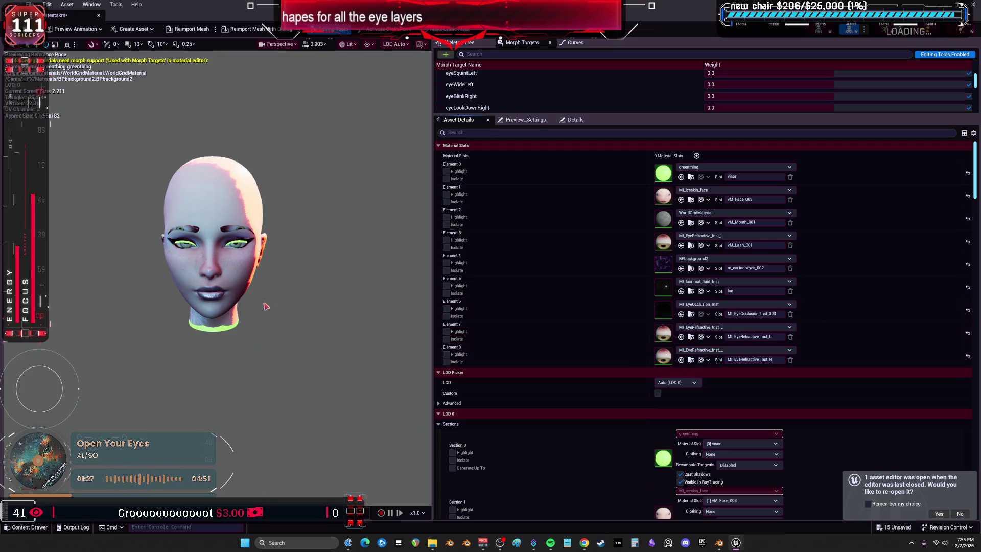
scroll(263, 306, up, 5)
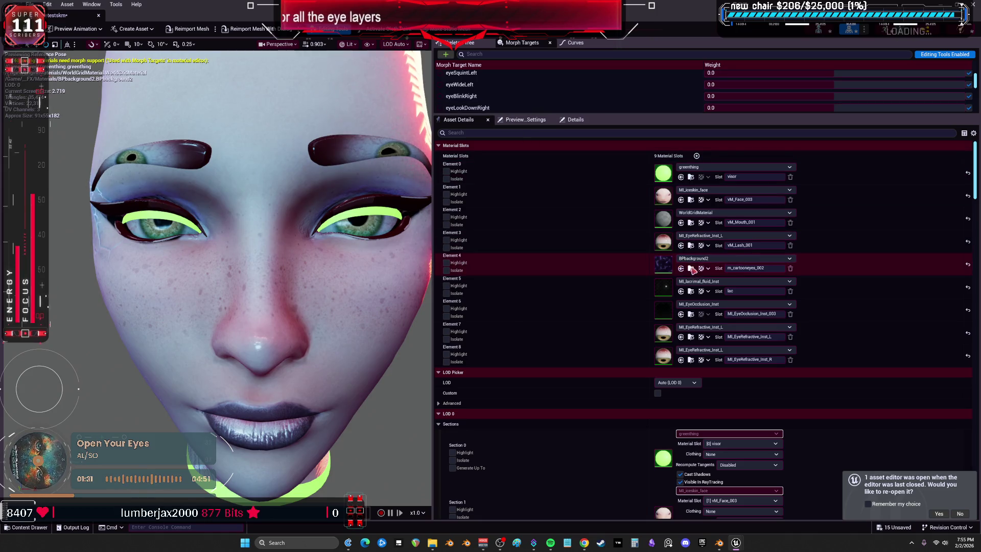
click(680, 245)
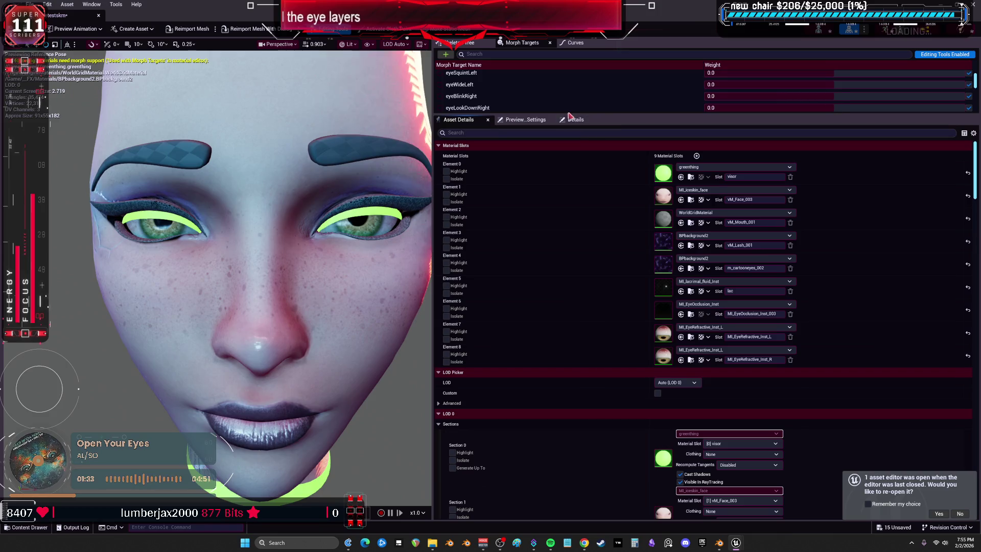
drag(564, 111, 569, 397)
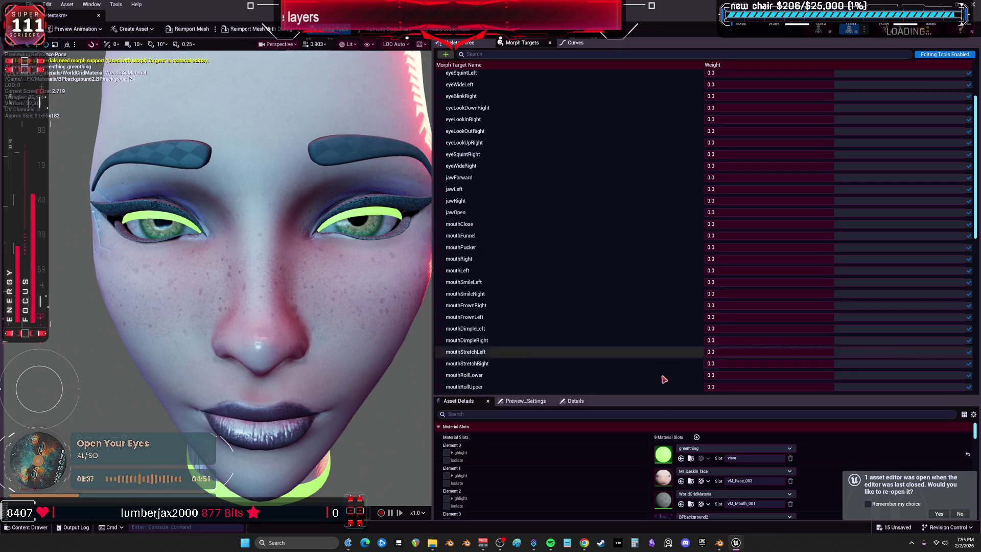
- Assign the greenthing material to Elements 4 and 3
drag(660, 394, 661, 248)
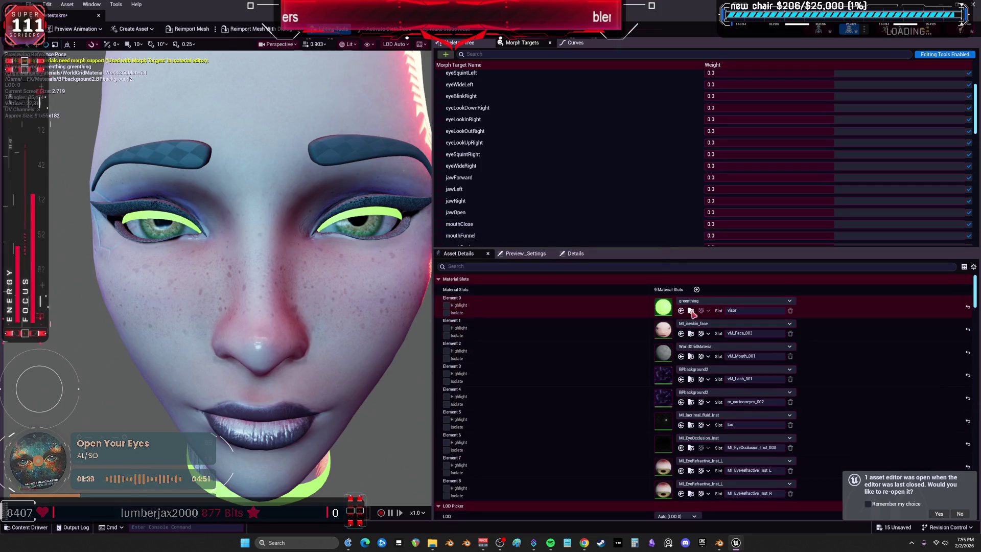
click(680, 402)
click(681, 380)
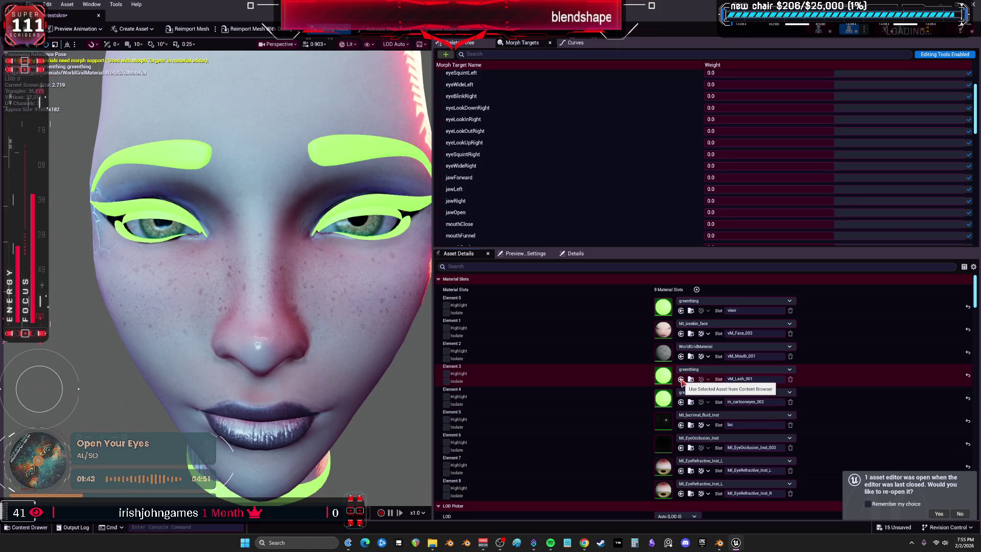
- Try M_Aquamarine, then set Element 3 to M_Belica_Projectile_Mesh from its dropdown
click(736, 368)
scroll(763, 325, up, 2)
click(730, 320)
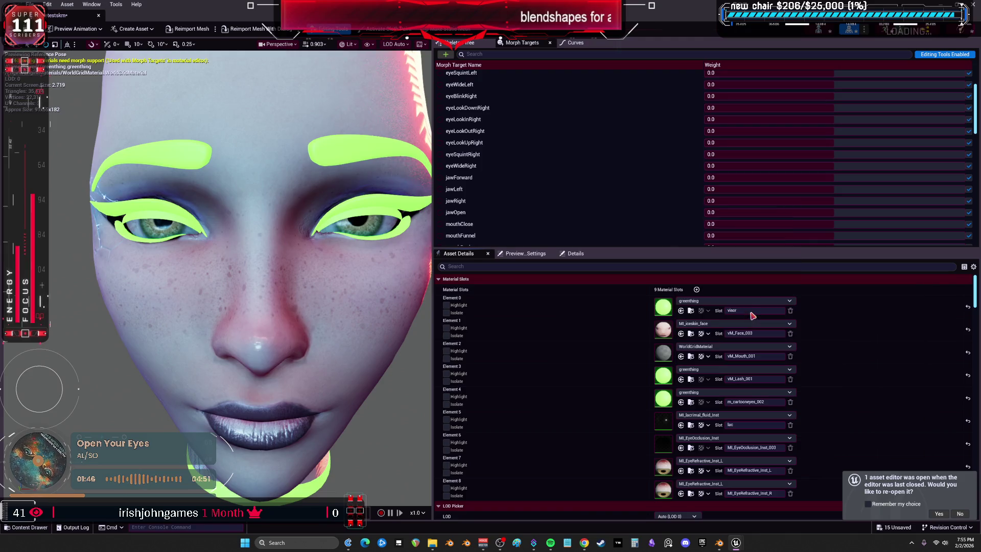
click(715, 369)
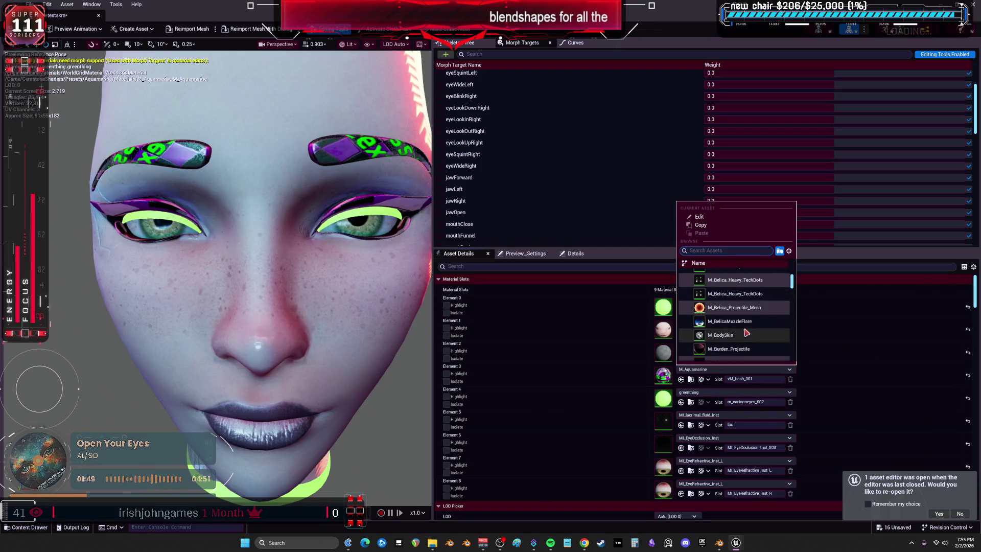
click(736, 307)
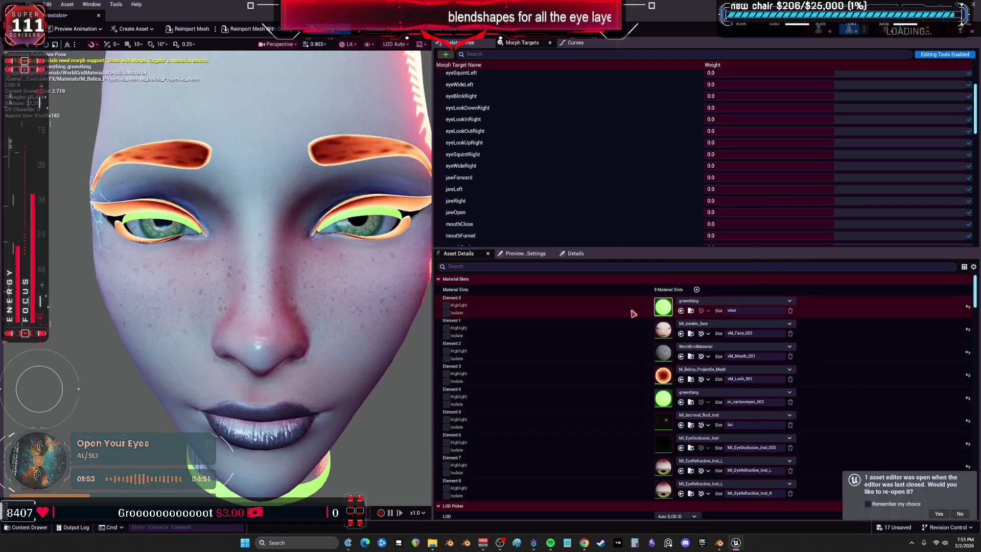
scroll(746, 102, up, 3)
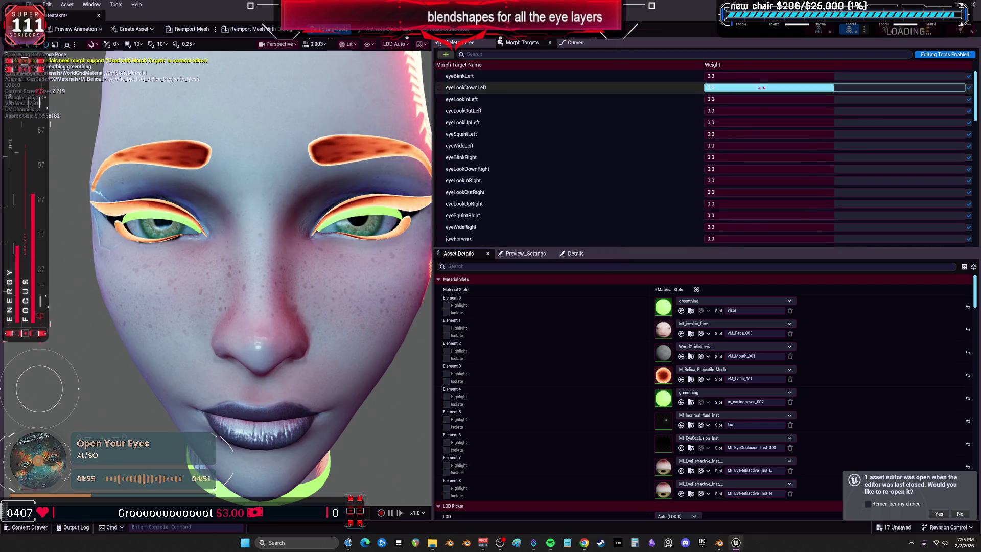
- Test the eyeBlinkLeft and eyeLookInRight morph target weights on the eyes
drag(761, 76, 766, 76)
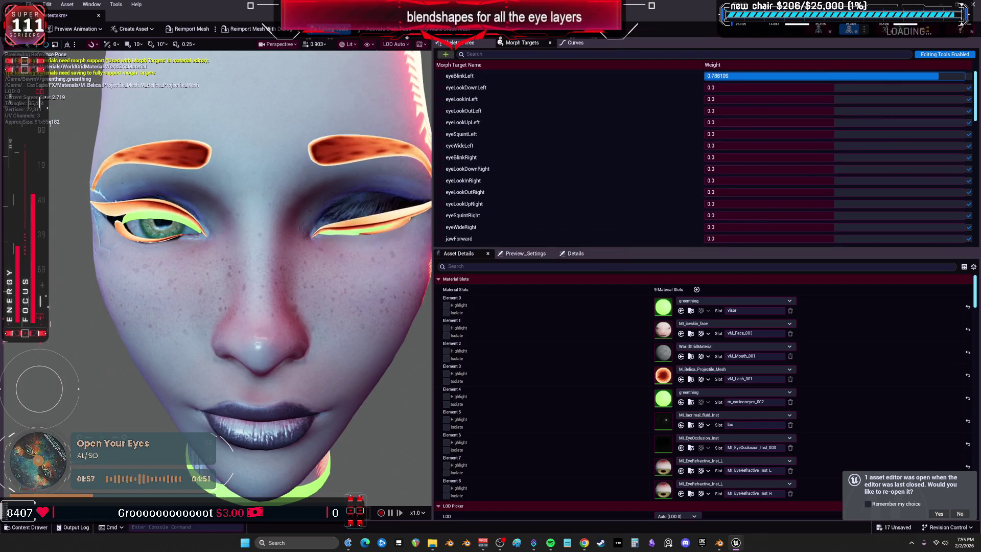
drag(761, 77, 760, 78)
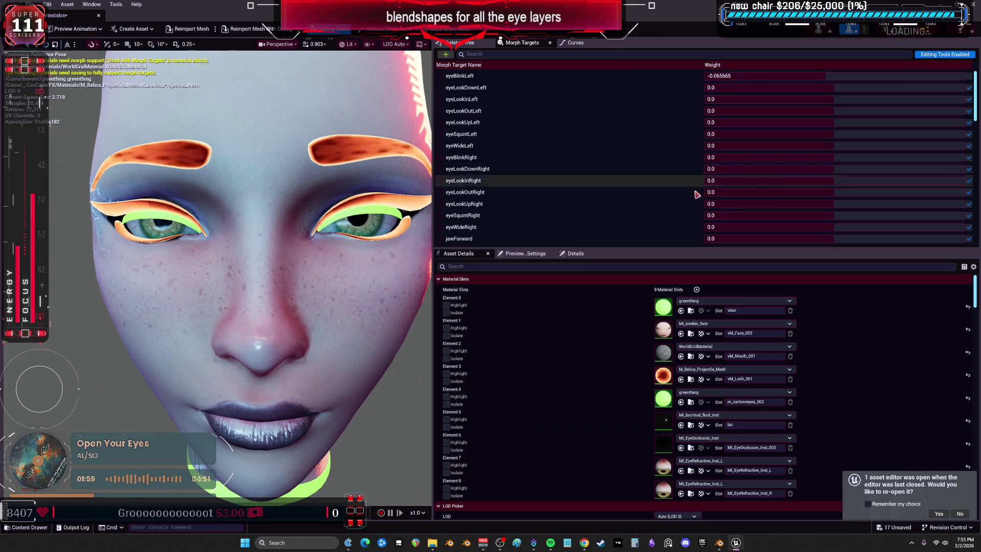
drag(750, 181, 756, 181)
mouse_move(930, 180)
mouse_down()
mouse_move(883, 180)
mouse_move(960, 181)
mouse_move(757, 180)
mouse_move(964, 180)
mouse_move(748, 180)
mouse_move(802, 180)
mouse_up()
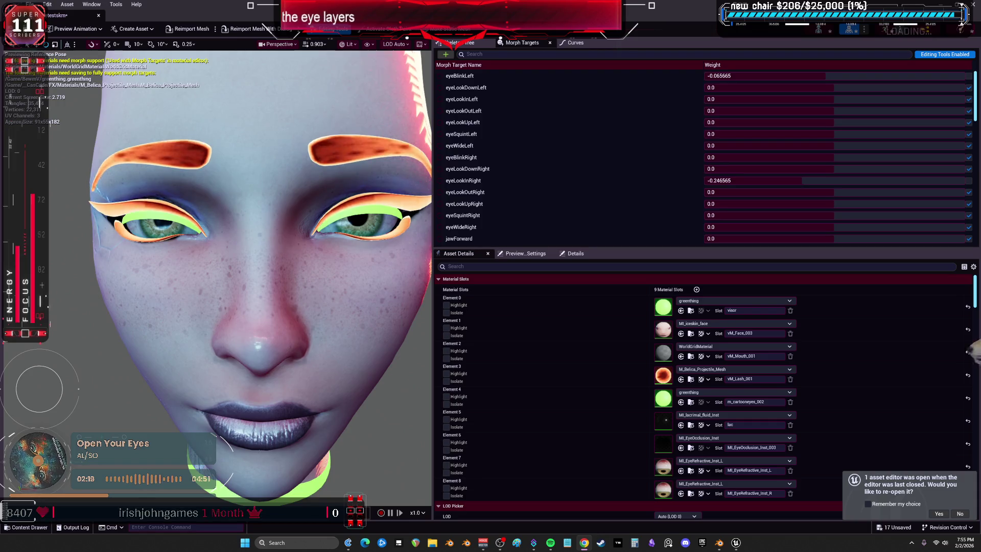
- Switch from the Skeletal Mesh editor back to the main level editor
scroll(336, 353, down, 10)
scroll(337, 353, up, 15)
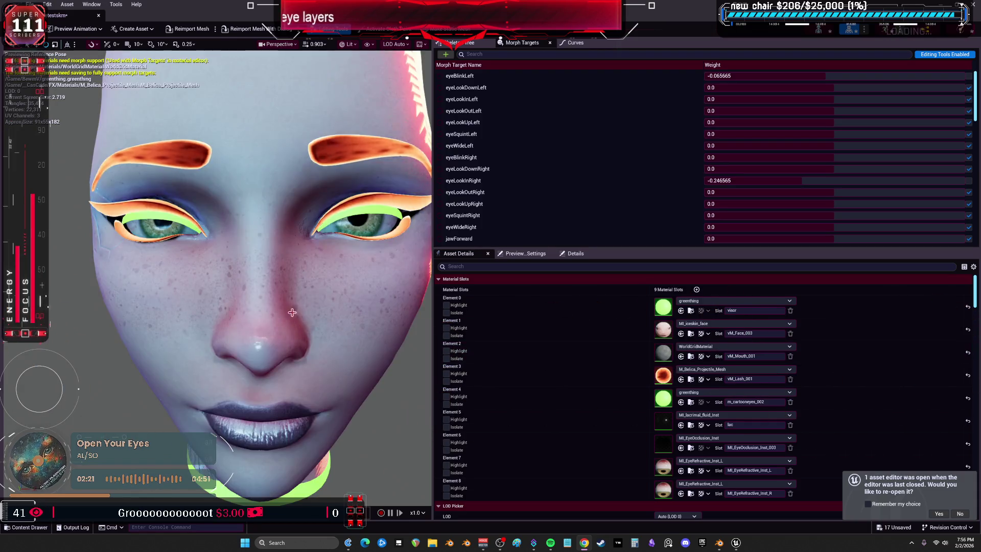
scroll(337, 353, down, 5)
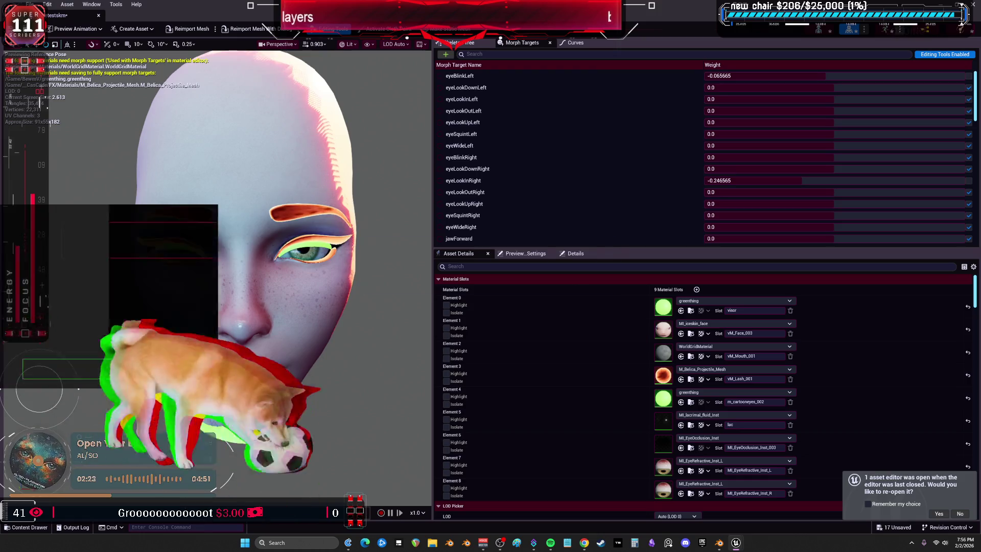
key(alt+Tab)
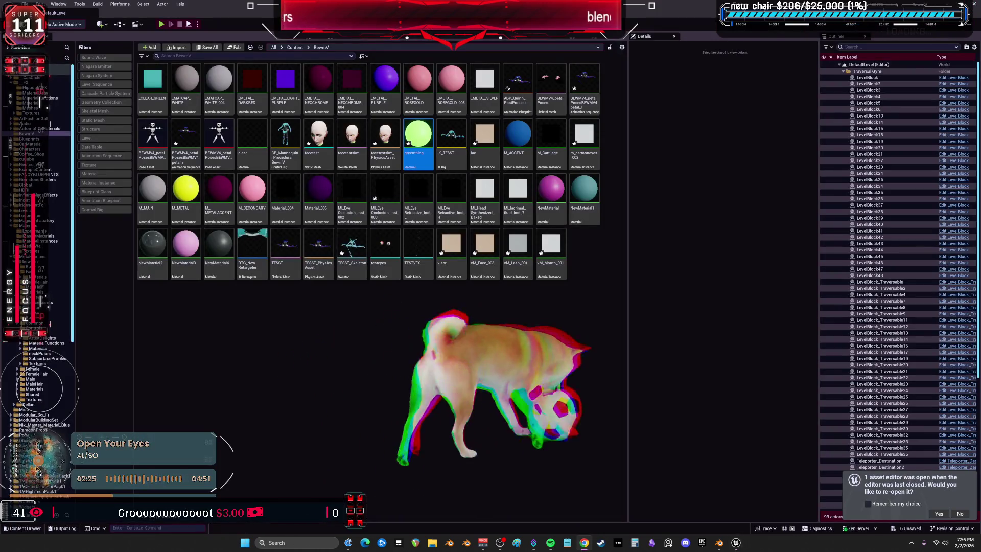
- Bring Blender forward and inspect the eyes close up from the front view
click(718, 542)
scroll(565, 274, up, 5)
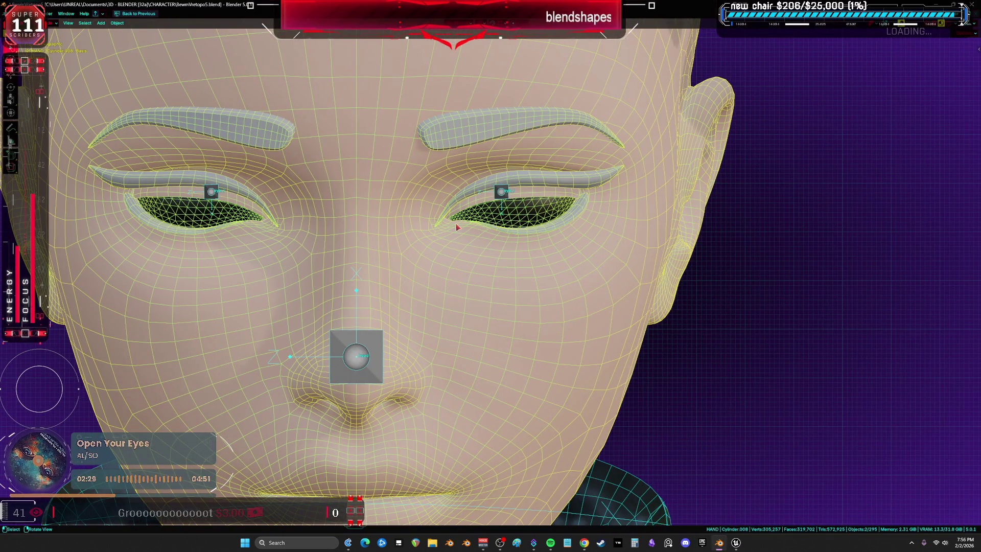
scroll(500, 219, down, 8)
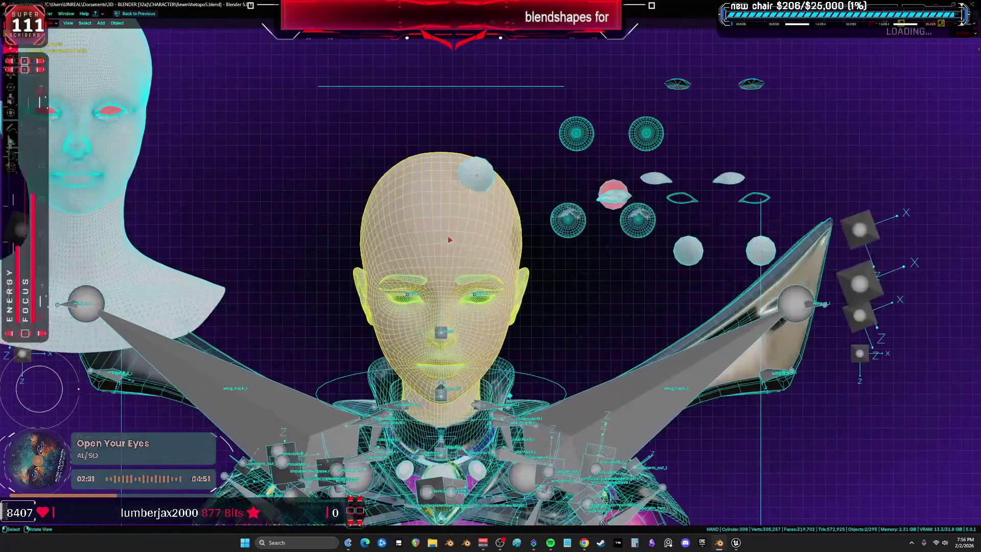
key(shift+grave)
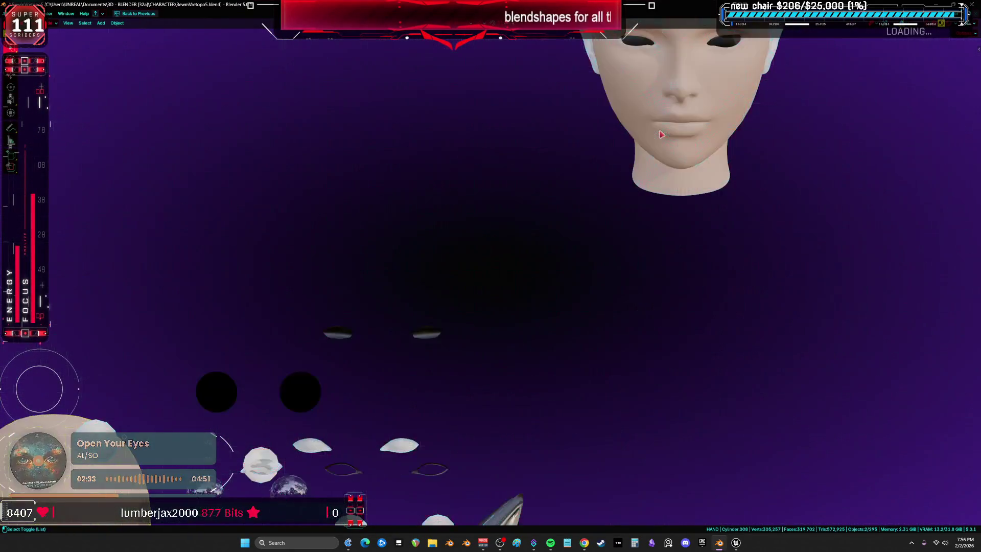
key(Escape)
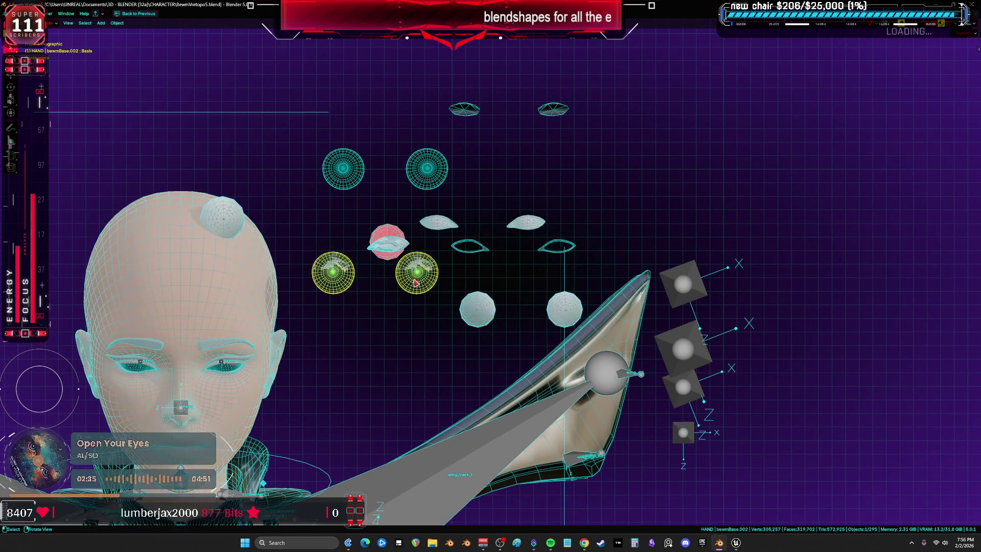
scroll(402, 257, up, 2)
key(Escape)
key(KP_Divide)
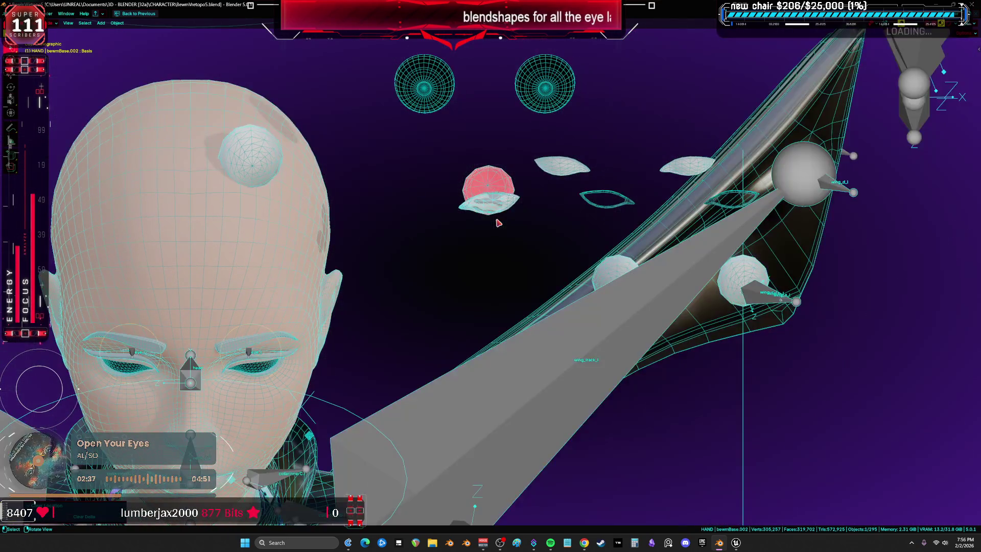
key(KP_1)
key(KP_Divide)
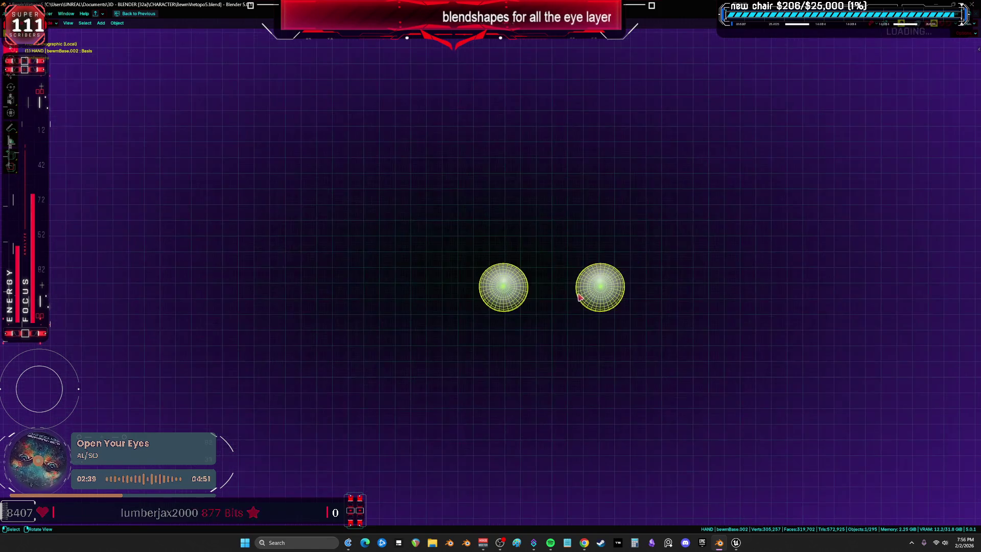
scroll(362, 173, up, 3)
- Hide the head mesh and hide all face geometry in Edit Mode
click(402, 204)
mouse_move(402, 204)
shift+middle_down()
mouse_move(410, 202)
mouse_move(367, 283)
shift+middle_up()
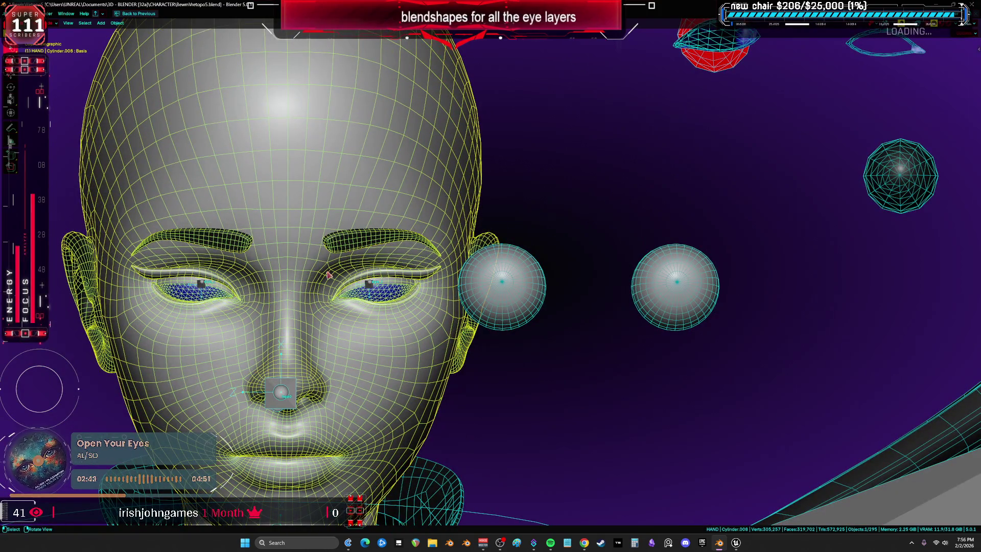
key(h)
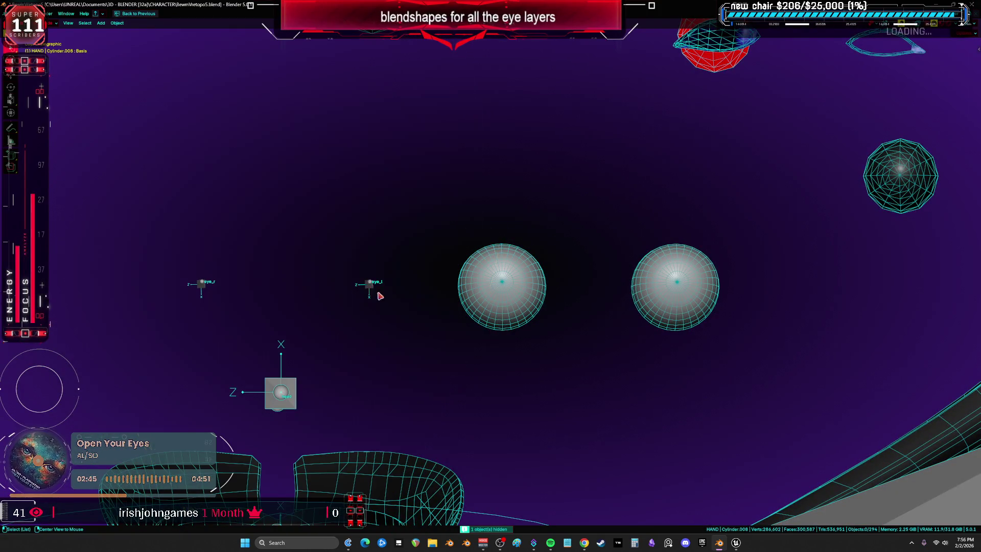
key(Tab)
scroll(381, 294, up, 2)
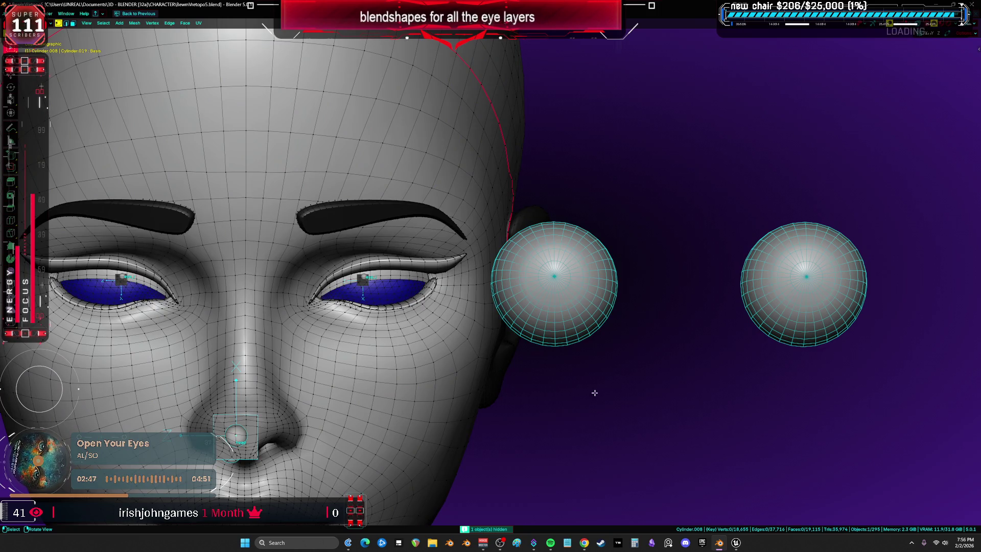
key(a)
key(h)
- Separate both eye rings from the face into their own object
key(l)
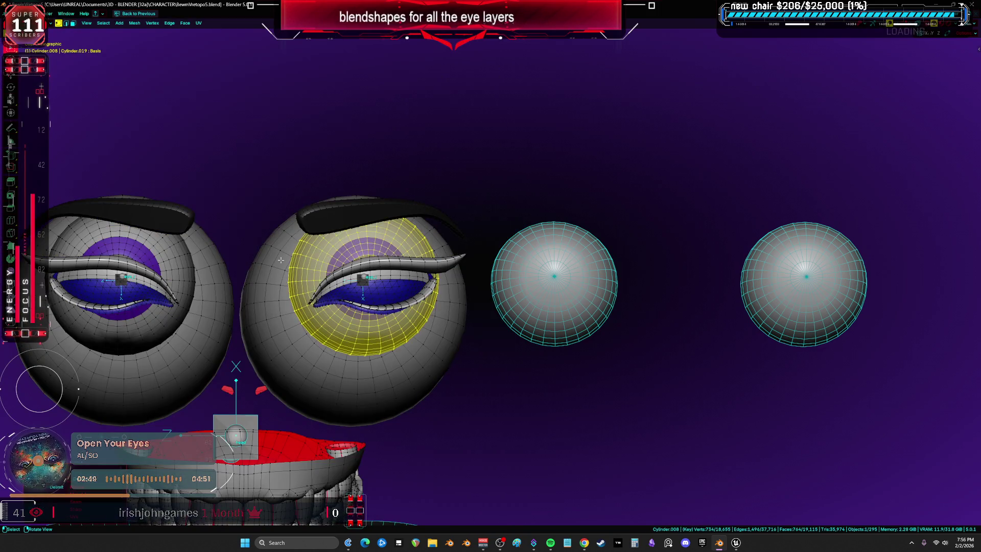
key(l)
key(p)
key(s)
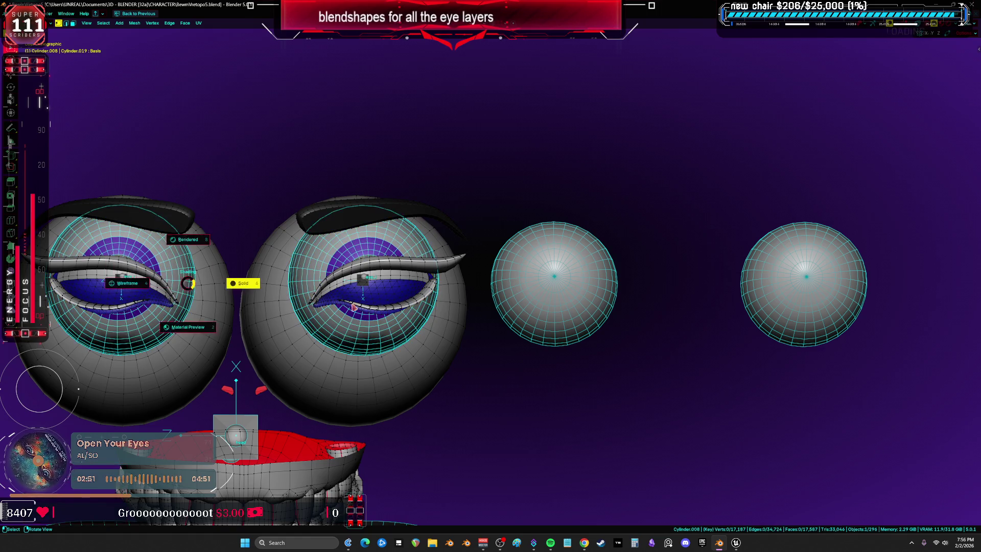
key(Tab)
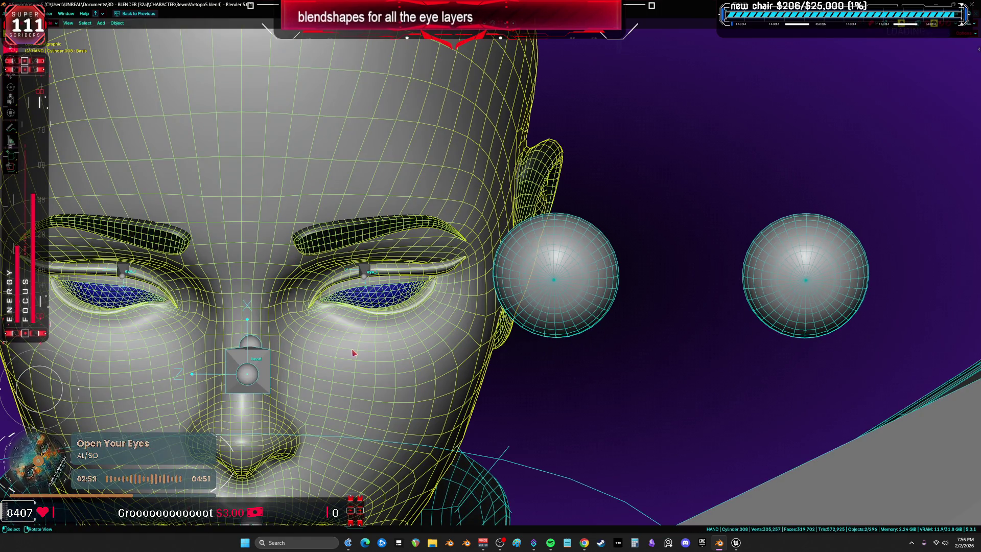
- Hide the face and select the lower iris eyeballs in front orthographic view
key(h)
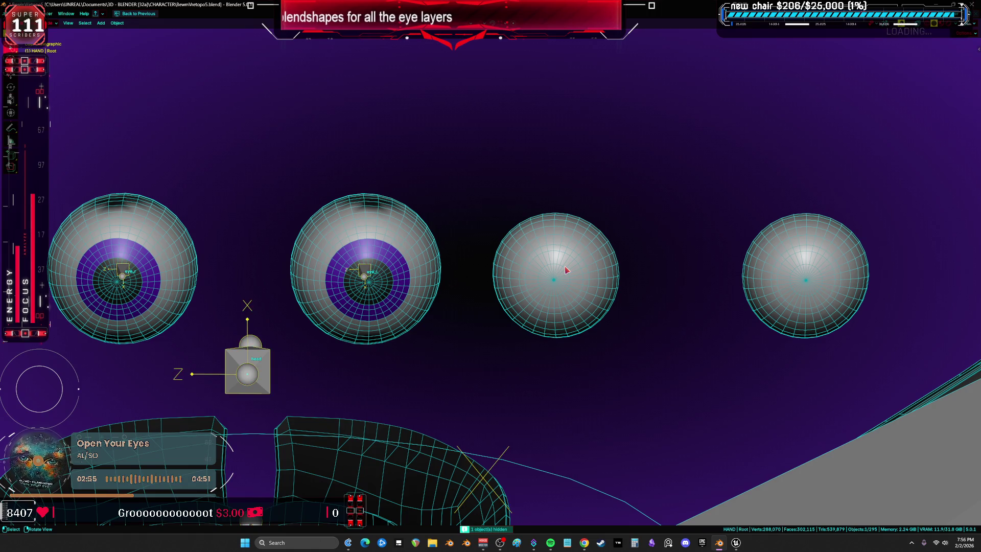
click(566, 270)
key(KP_1)
mouse_move(566, 270)
middle_down()
mouse_move(460, 284)
mouse_move(584, 191)
mouse_move(584, 261)
middle_up()
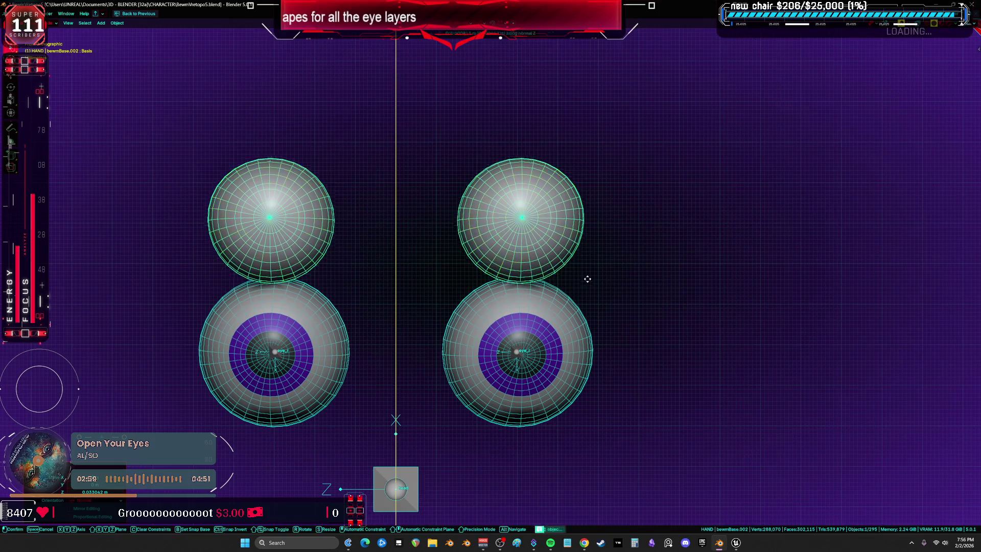
click(563, 317)
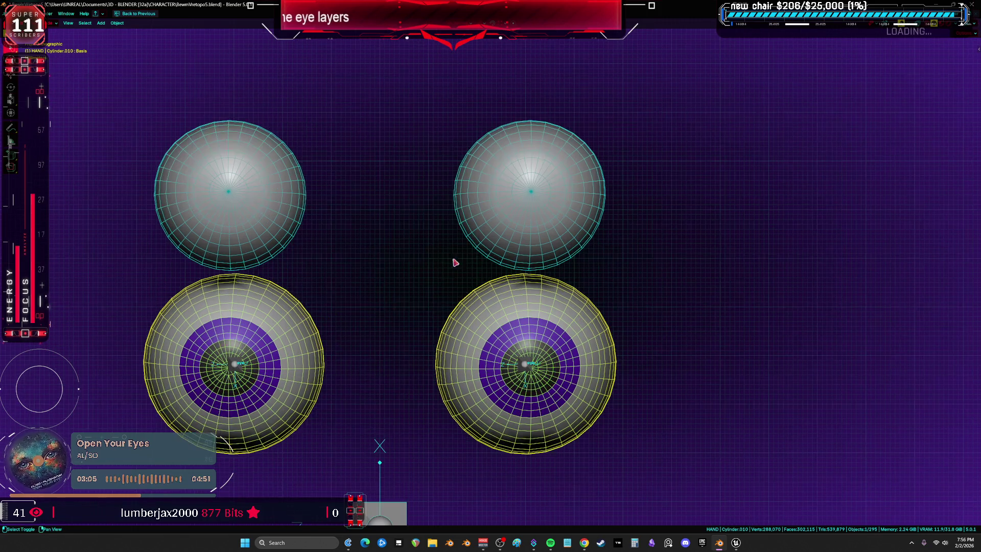
- Restore the full layout, bring both eyeball pairs into view, and select the upper eye spheres
key(ctrl+space)
shift+middle_drag(378, 298, 424, 308)
scroll(425, 308, up, 3)
shift+middle_drag(375, 177, 456, 219)
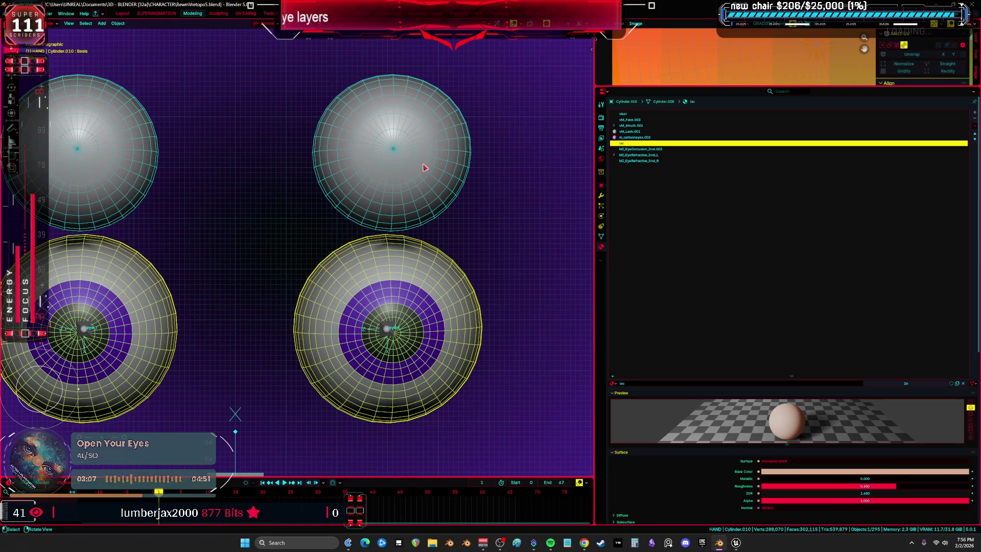
click(425, 164)
- Set the eyeLookDownLeft shape key value to 1.000 in Object Data properties
drag(791, 380, 799, 160)
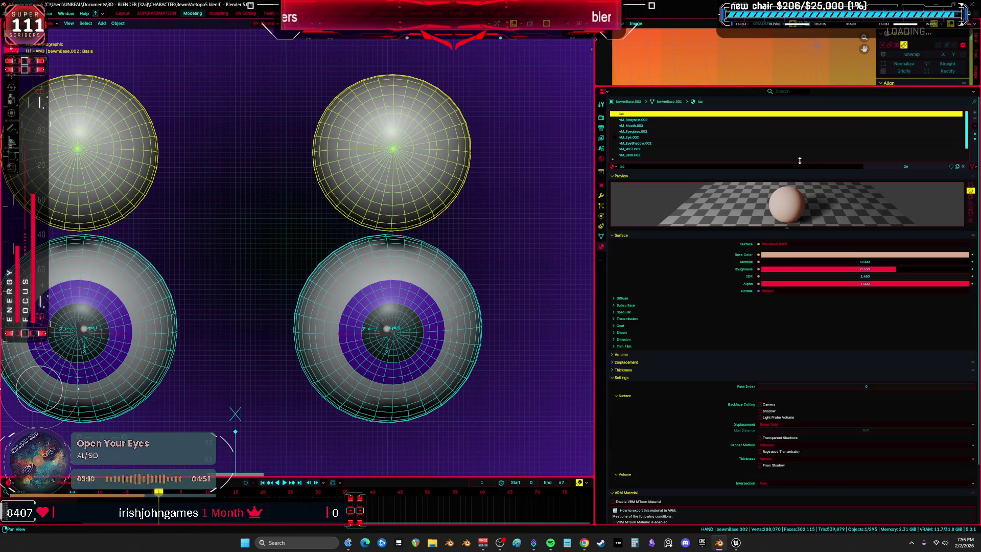
click(600, 236)
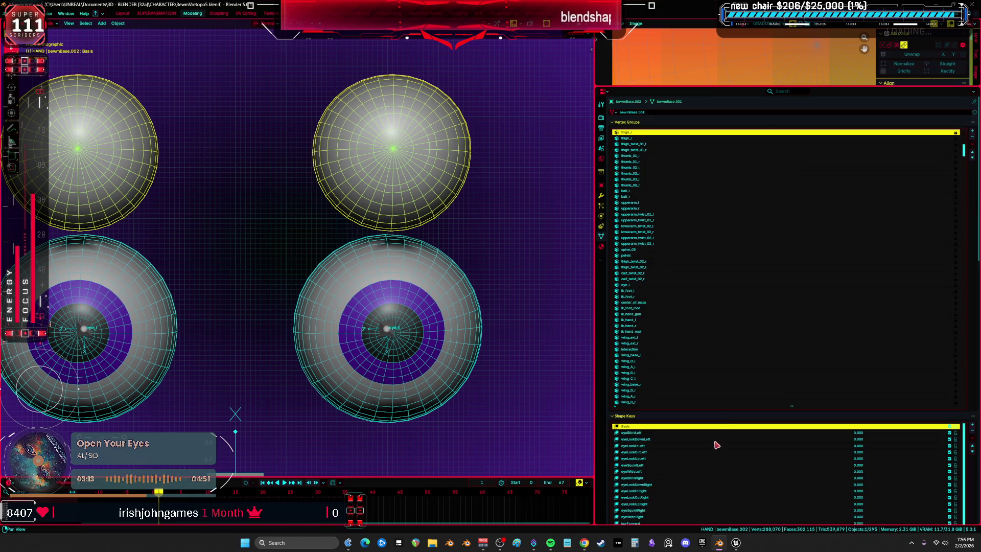
drag(793, 406, 791, 160)
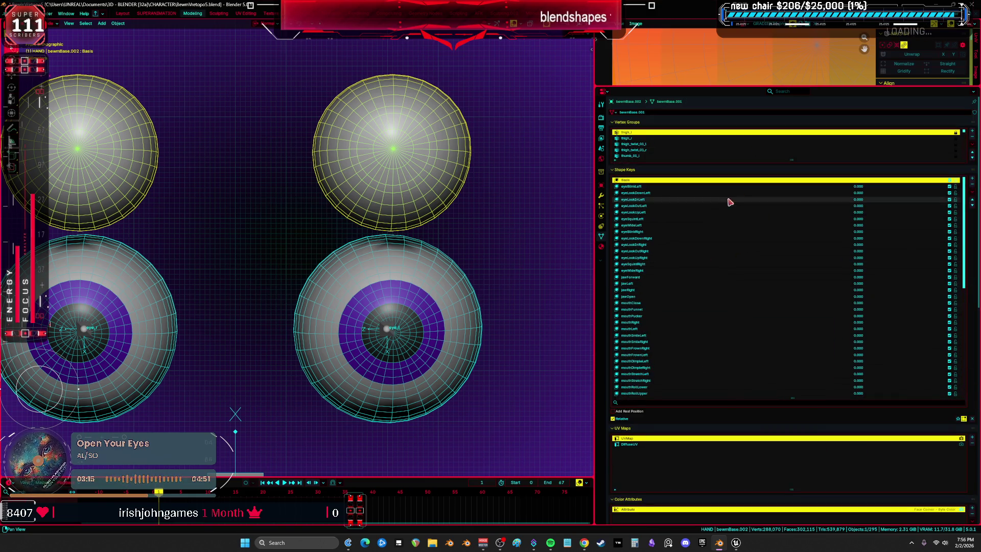
click(700, 187)
click(698, 193)
mouse_move(861, 426)
mouse_down()
mouse_move(970, 425)
mouse_move(756, 426)
mouse_move(971, 425)
mouse_up()
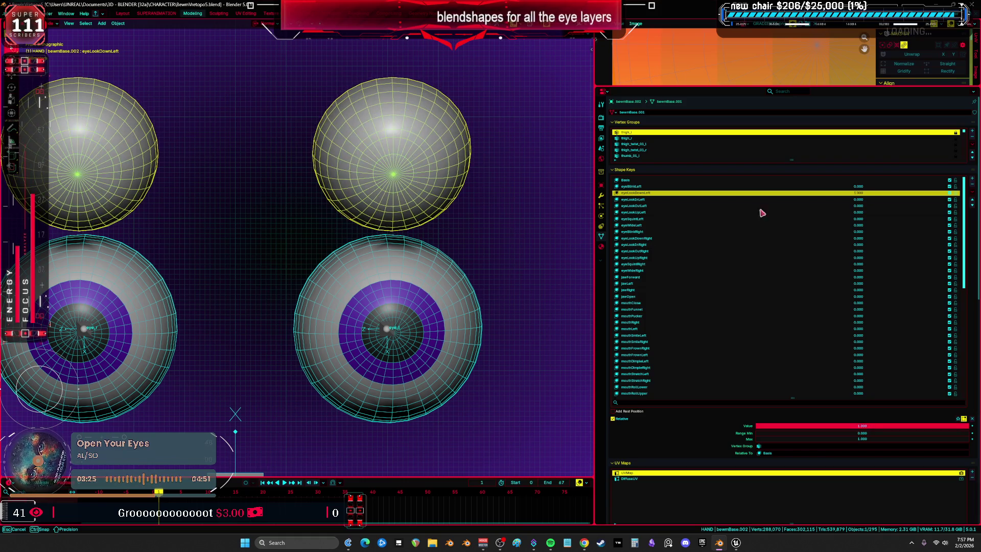
- Select the lower iris eyeballs and set their eyeLookDownLeft shape key to 1.000
click(438, 319)
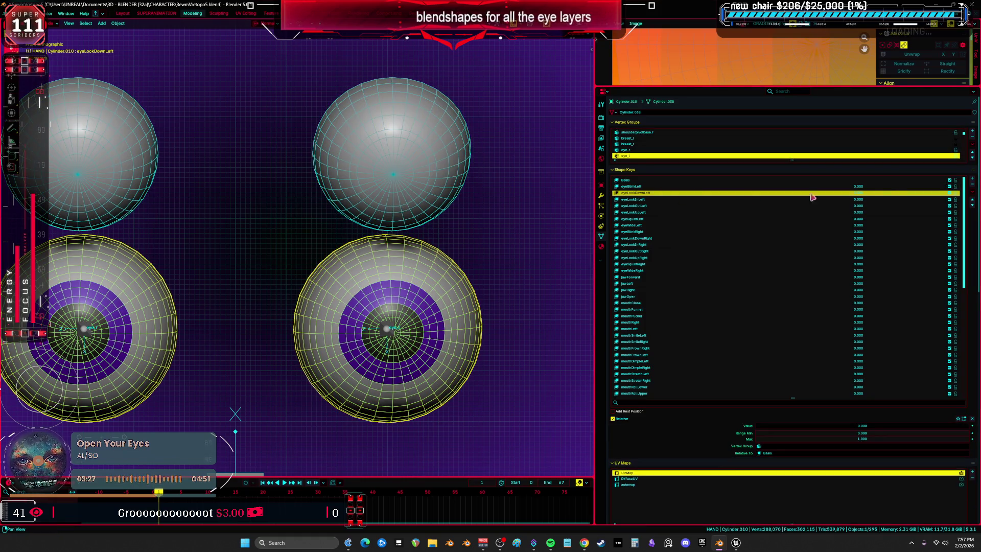
drag(756, 426, 970, 426)
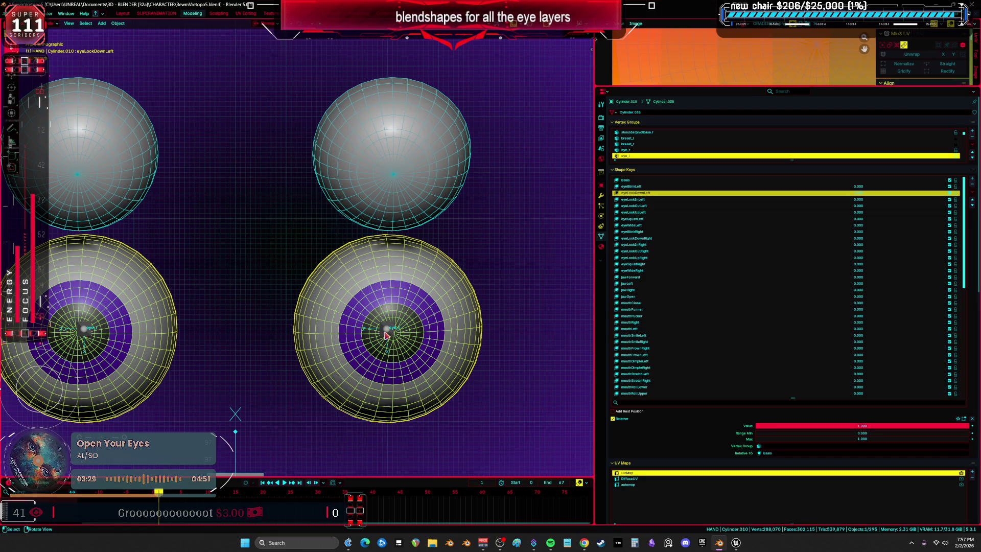
key(ctrl+z)
middle_drag(427, 335, 387, 278)
key(Tab)
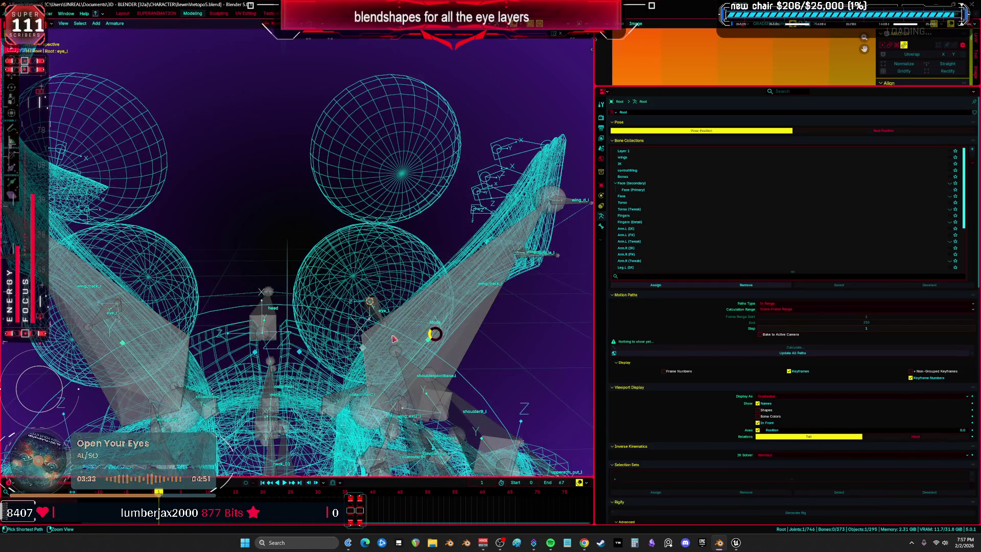
key(ctrl+z)
key(ctrl+z)
key(ctrl+z)
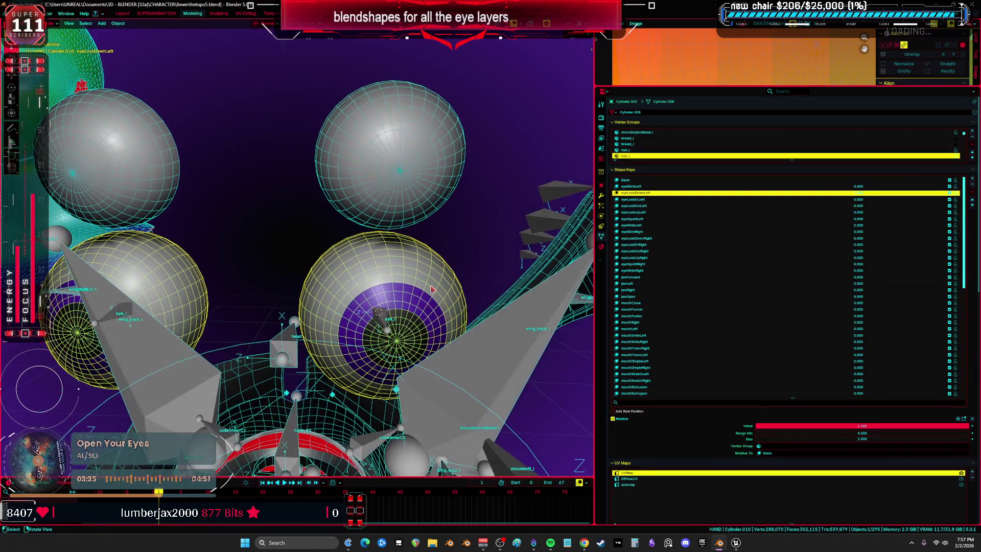
- In front view, select the whole eyeball mesh, pivot on the 3D cursor, and rotate around X
key(KP_1)
key(Tab)
key(l)
key(period)
click(456, 320)
shift+scroll(460, 320, down, 2)
key(r)
key(x)
key(x)
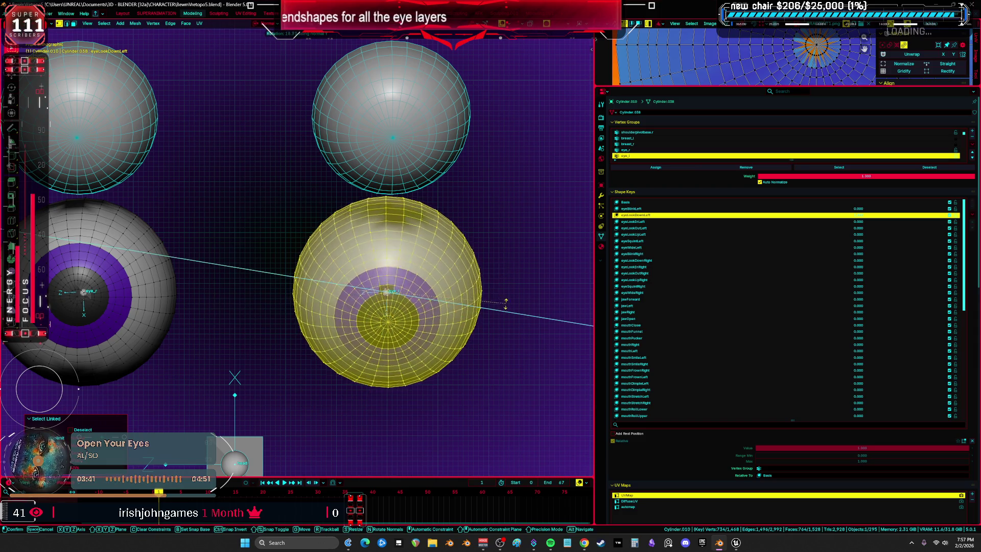
- Cancel the rotation and set the transform orientation to Global
right_click(505, 287)
key(period)
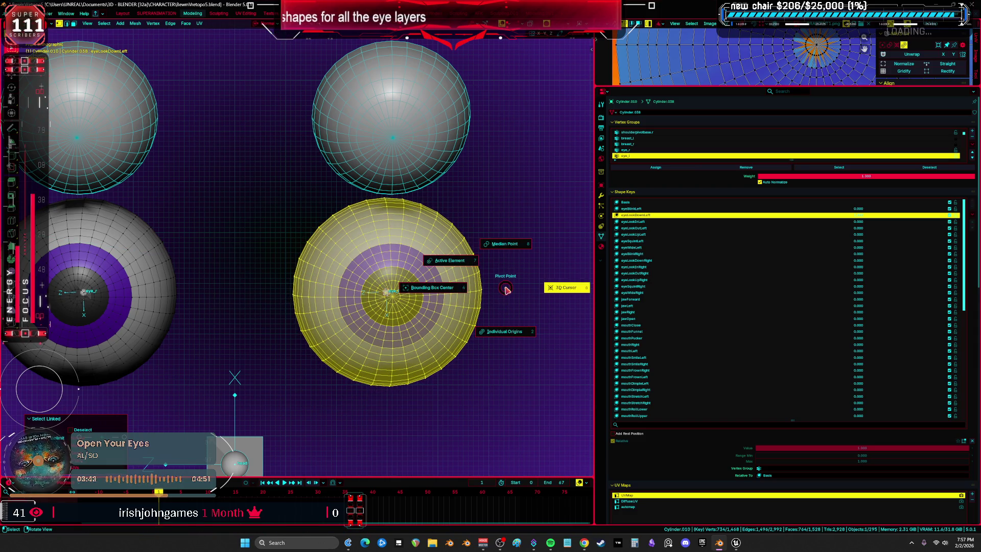
key(comma)
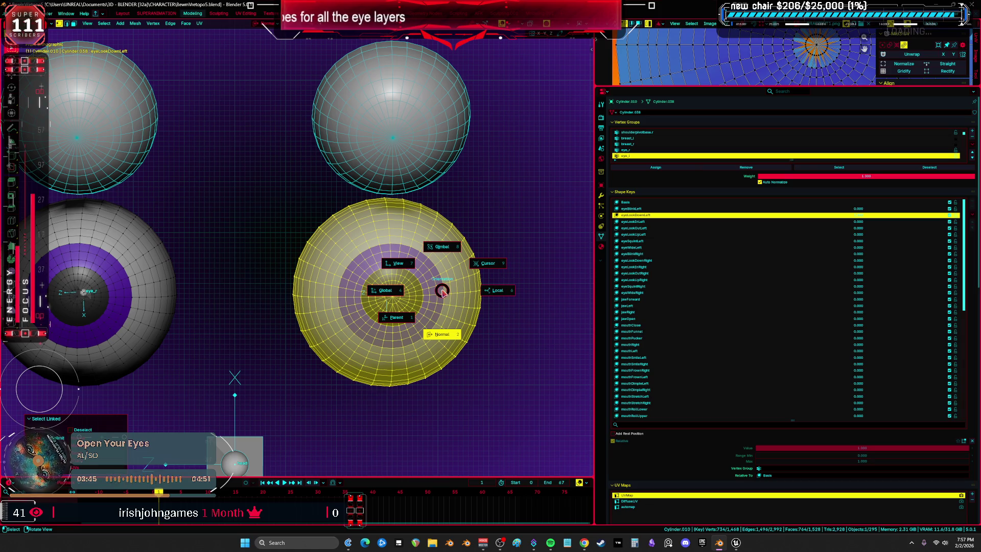
key(period)
key(comma)
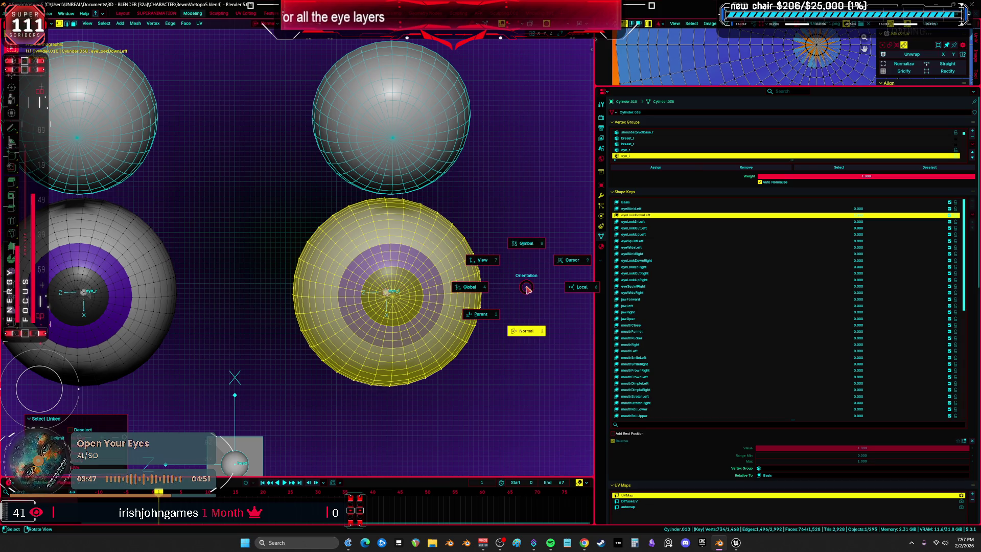
click(478, 299)
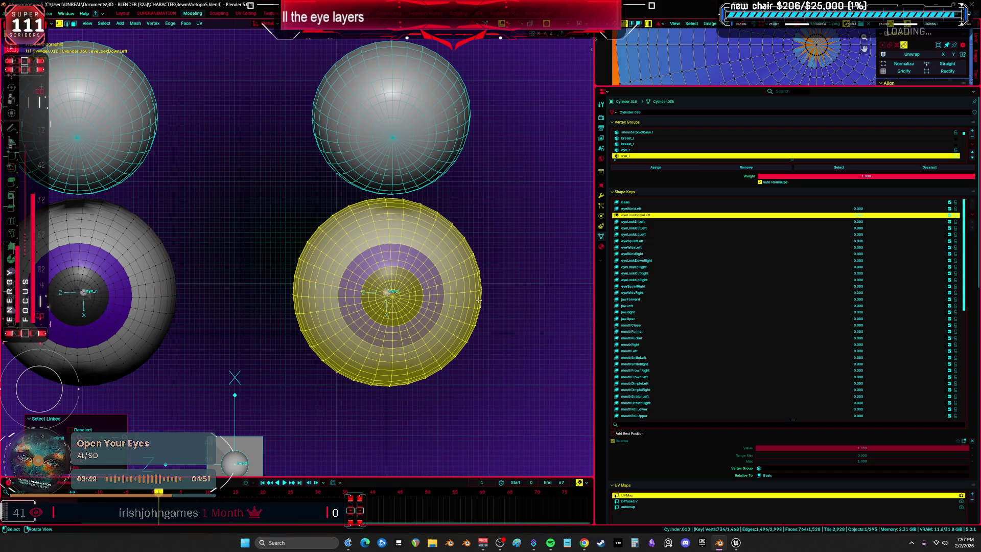
- In side wireframe view, rotate the eye downward, then return to solid front view
key(KP_3)
key(z)
click(444, 280)
key(r)
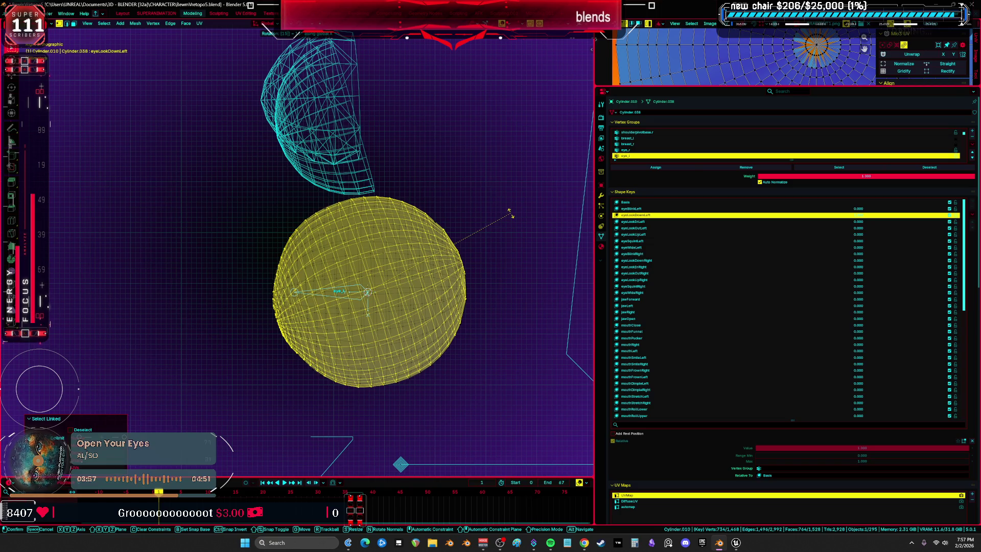
click(510, 214)
key(shift+z)
key(KP_1)
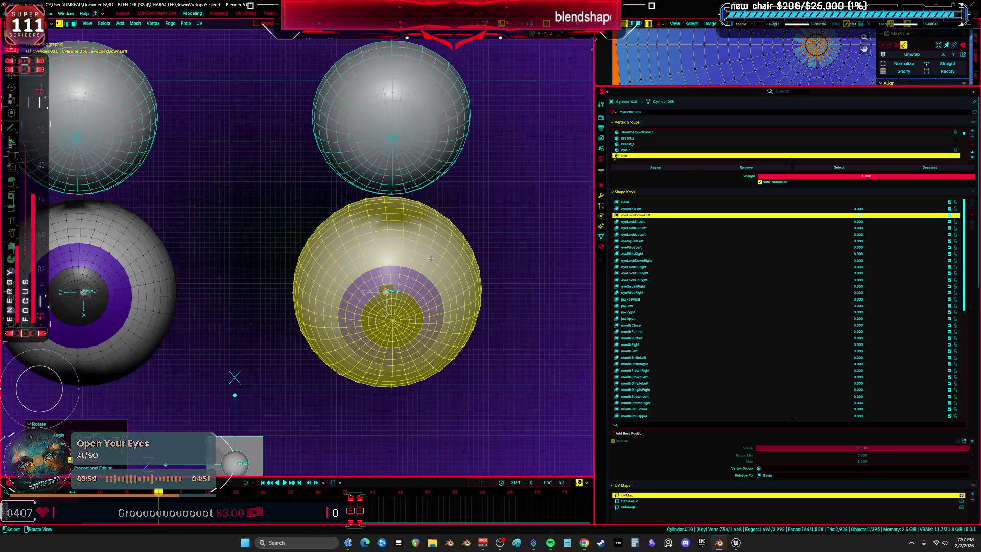
- Annotate '15' beside the eyes
key(shift+space)
key(d)
shift+middle_drag(548, 138, 420, 169)
drag(419, 193, 415, 157)
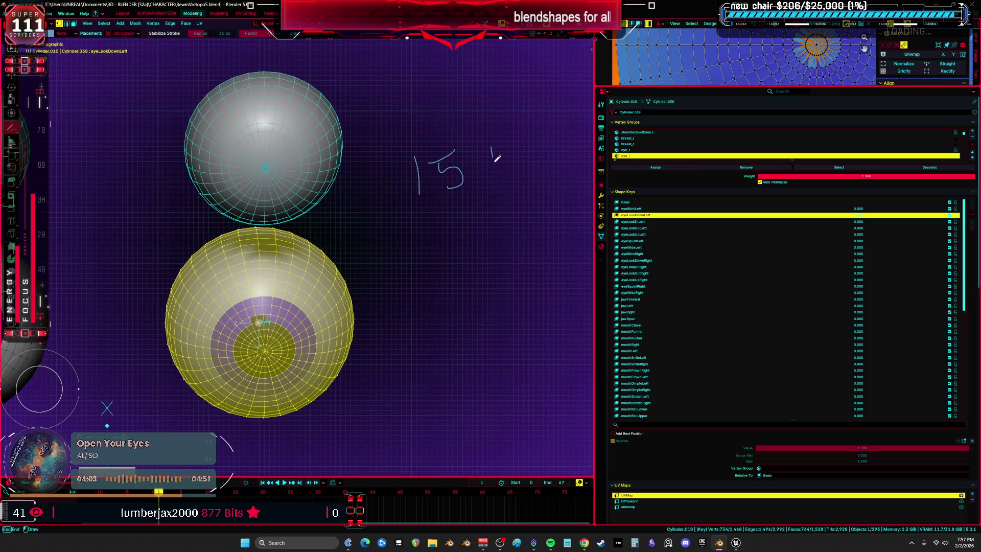
- Leave Edit Mode and preview the head eyes' eyeLookInLeft shape key at full strength
mouse_move(386, 264)
shift+middle_down()
mouse_move(470, 220)
mouse_move(493, 234)
shift+middle_up()
key(Tab)
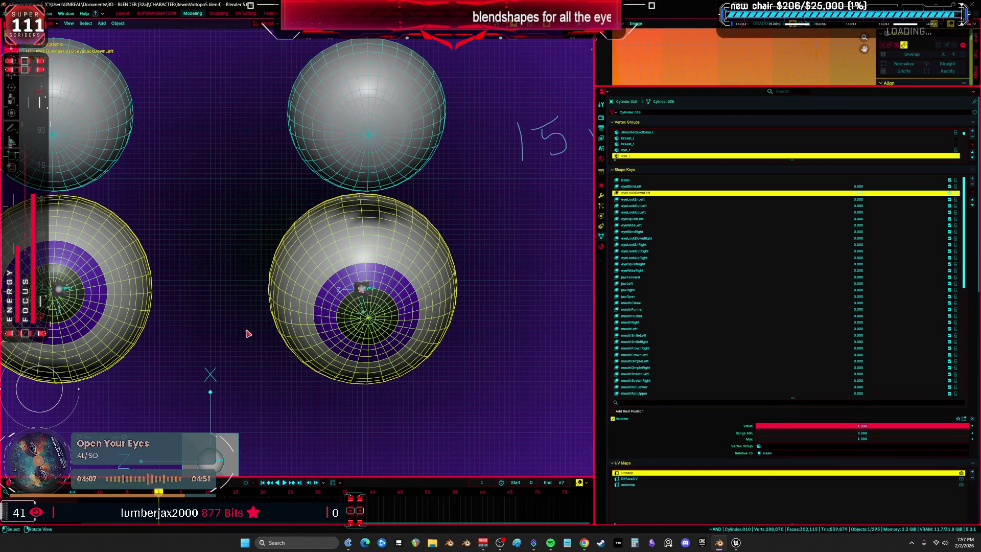
click(410, 147)
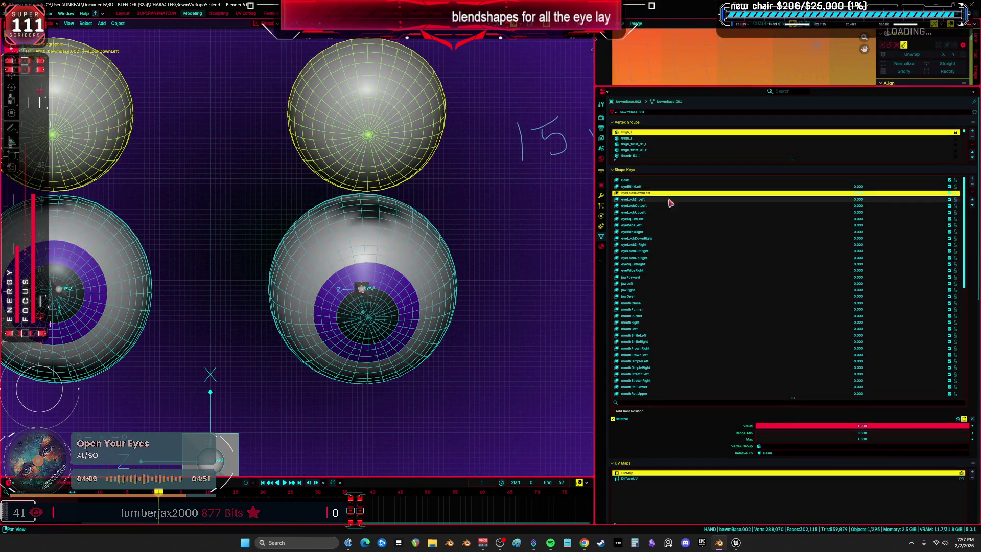
click(733, 199)
mouse_move(858, 199)
mouse_down()
mouse_move(909, 199)
mouse_move(827, 193)
mouse_move(899, 199)
mouse_up()
- Select the lower eye, make eyeLookInLeft its active shape key, and enter Edit Mode
click(416, 285)
click(735, 193)
click(725, 199)
key(Tab)
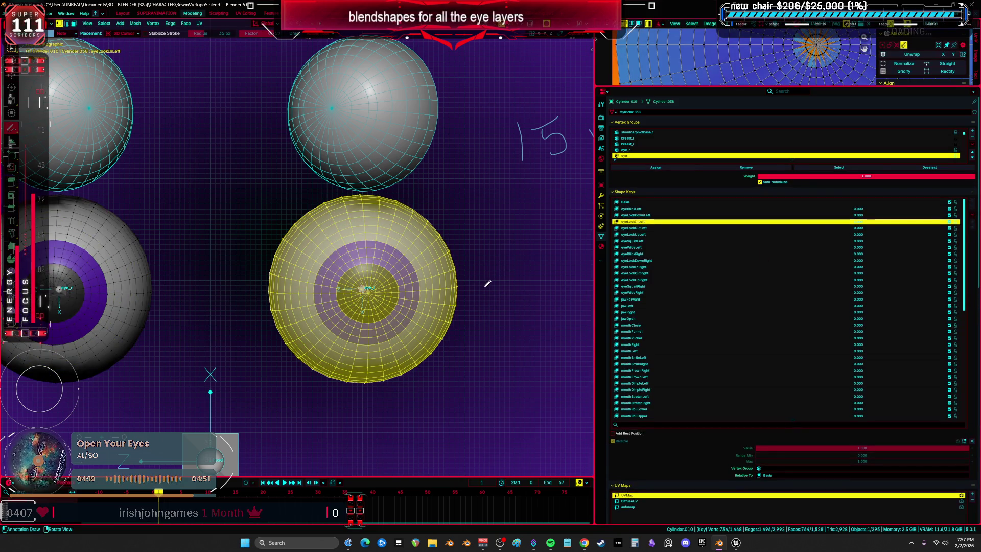
- Rotate the eye mesh -20° around Z for eyeLookInLeft
text(rz-15)
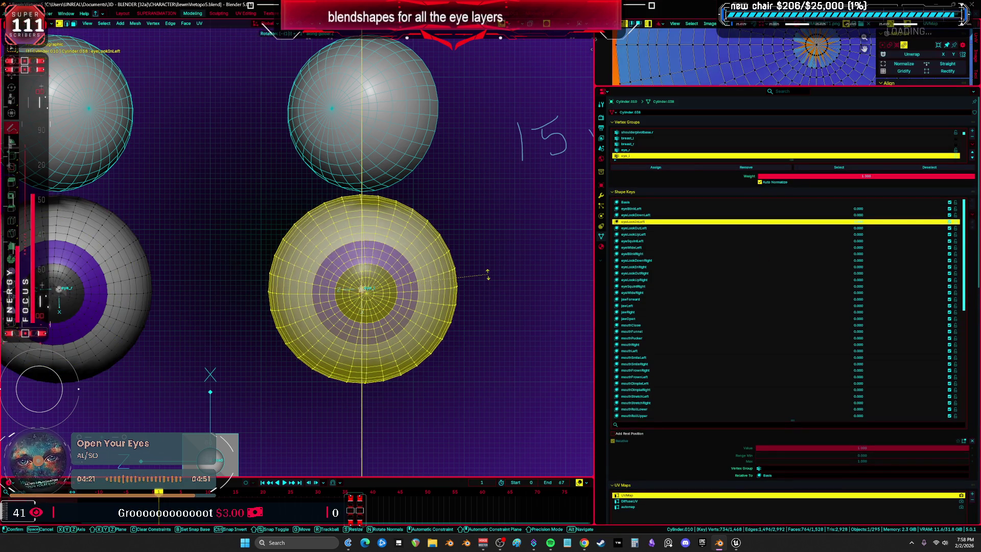
key(BackSpace)
text(7)
key(BackSpace)
text(8)
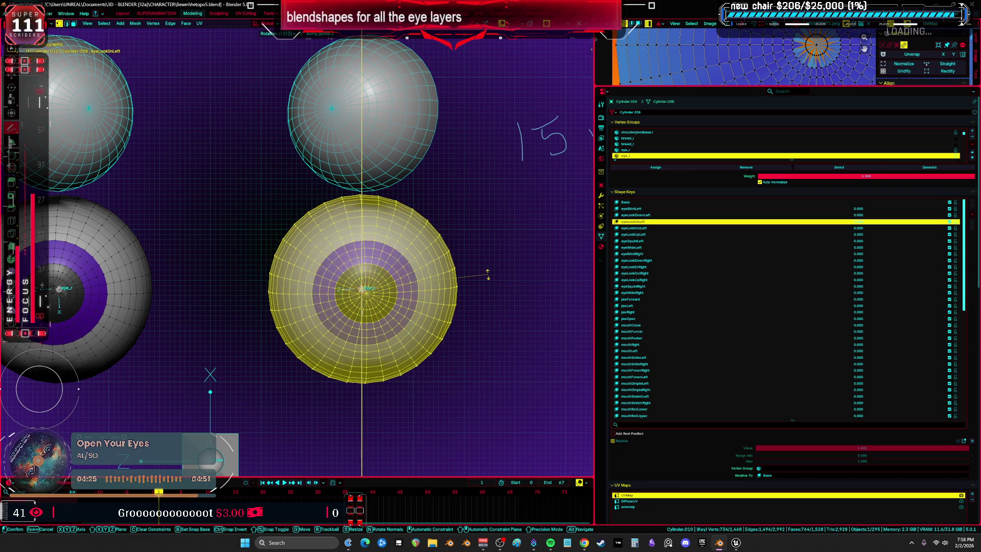
key(BackSpace)
text(9)
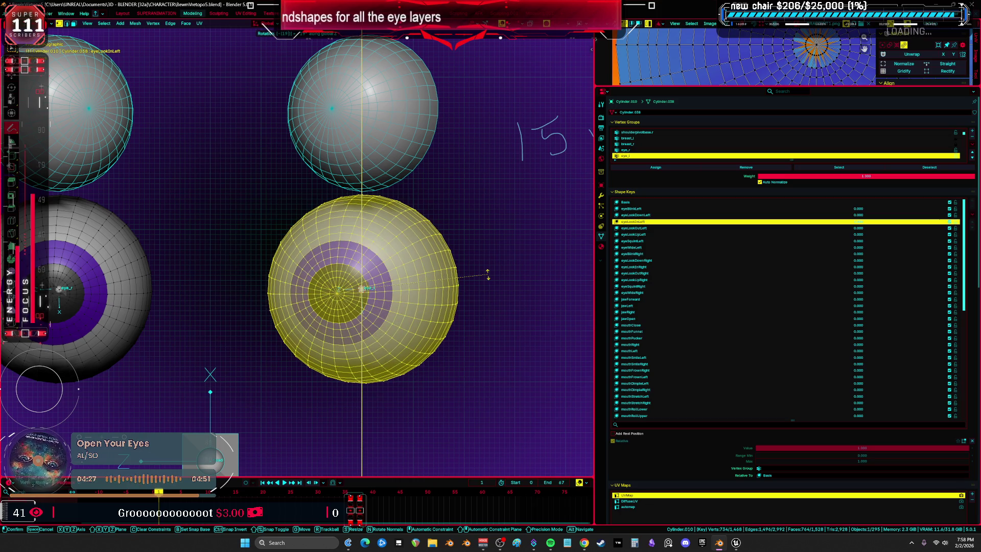
key(BackSpace)
key(BackSpace)
text(20)
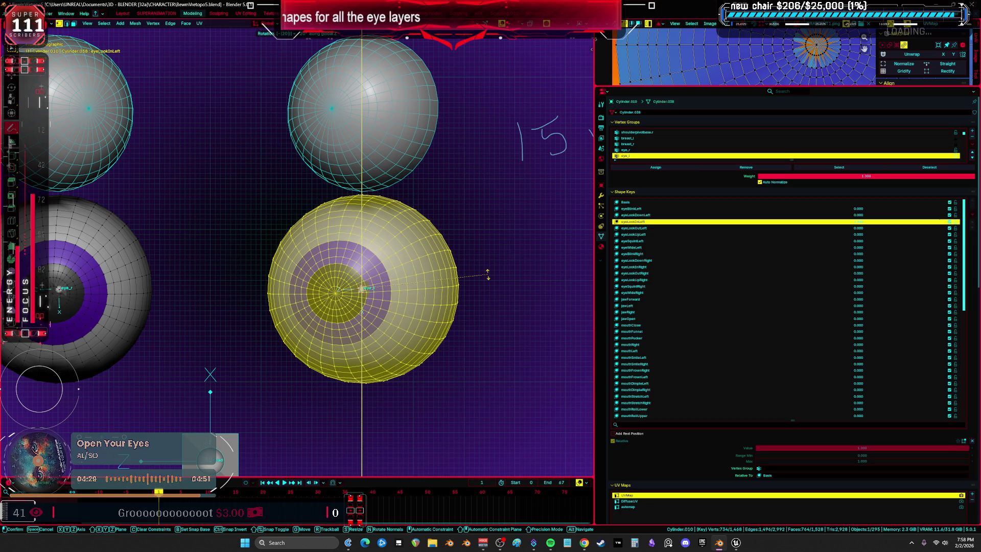
key(Return)
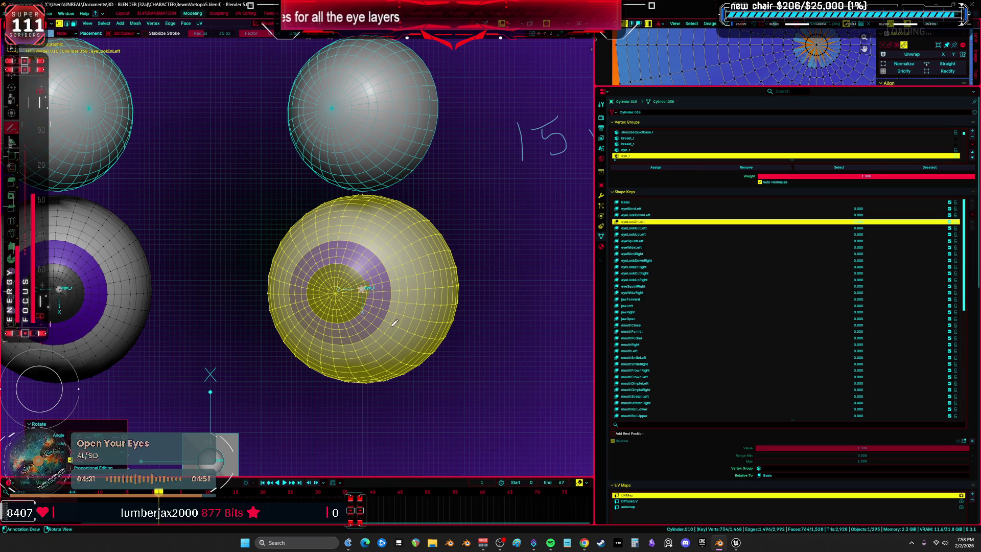
mouse_move(507, 328)
shift+middle_down()
mouse_move(485, 201)
mouse_move(430, 190)
shift+middle_up()
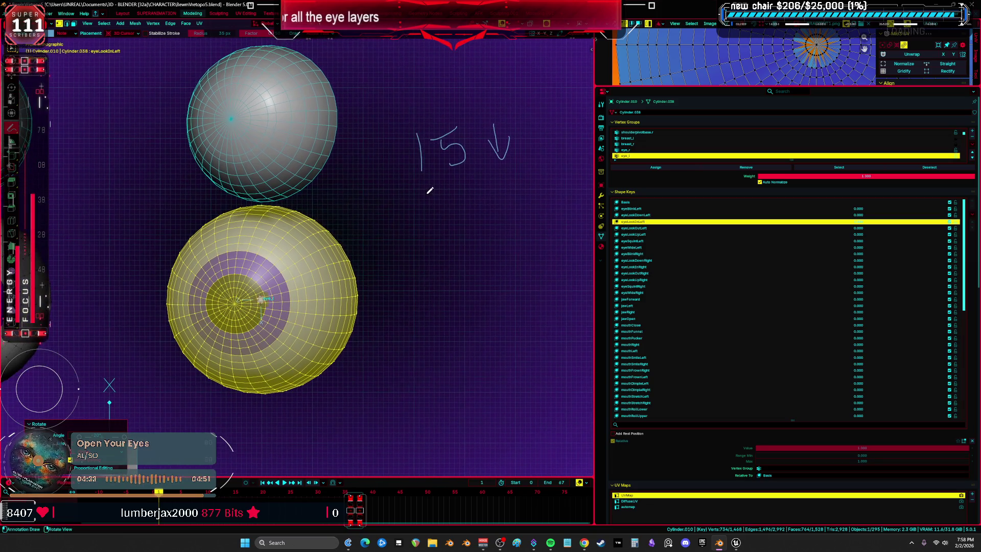
- Annotate '← 20in' under the existing note
drag(477, 186, 475, 210)
drag(410, 205, 373, 206)
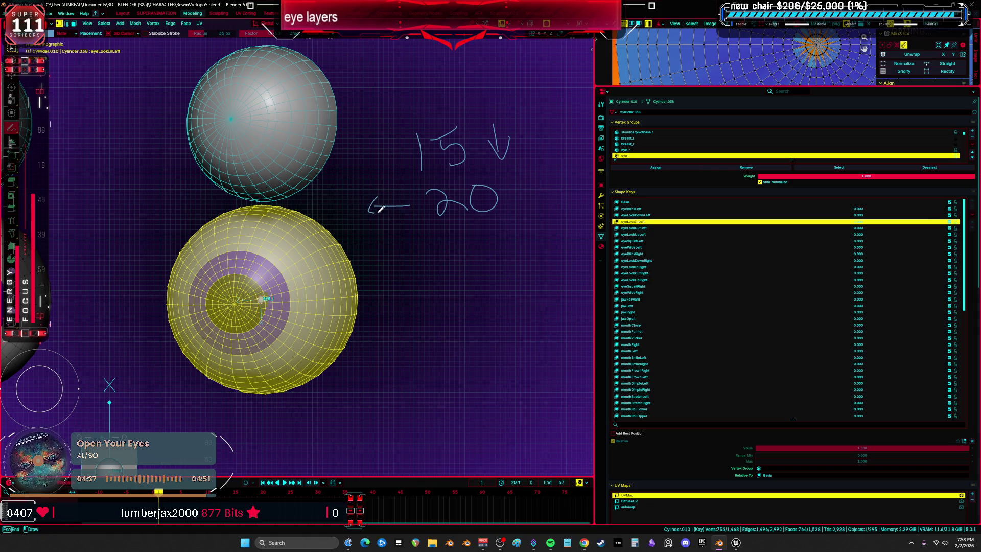
drag(504, 197, 506, 190)
- Return to Object Mode, reset eyeLookInLeft to 0, and preview it on the head eye
shift+middle_drag(370, 298, 416, 284)
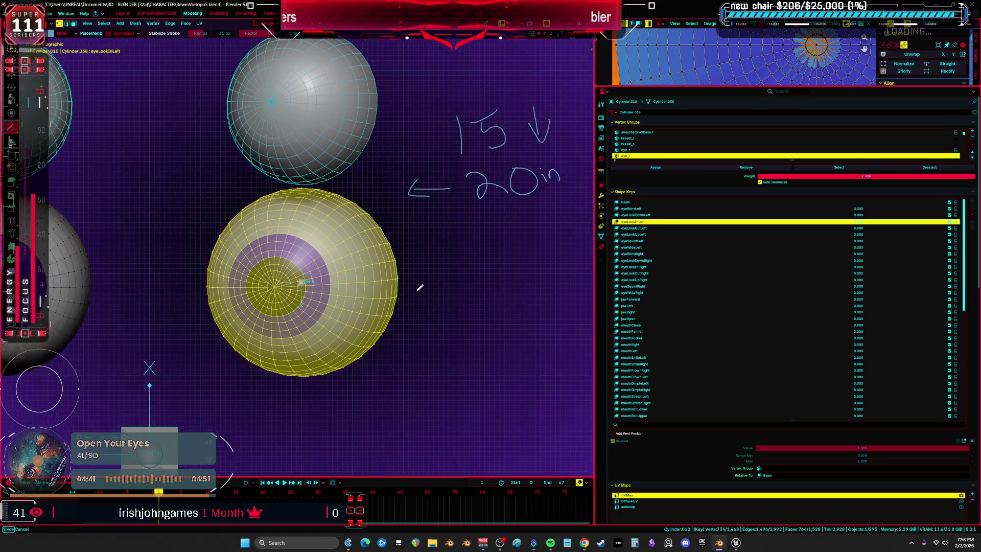
key(ctrl+Tab)
click(427, 280)
drag(858, 199, 661, 211)
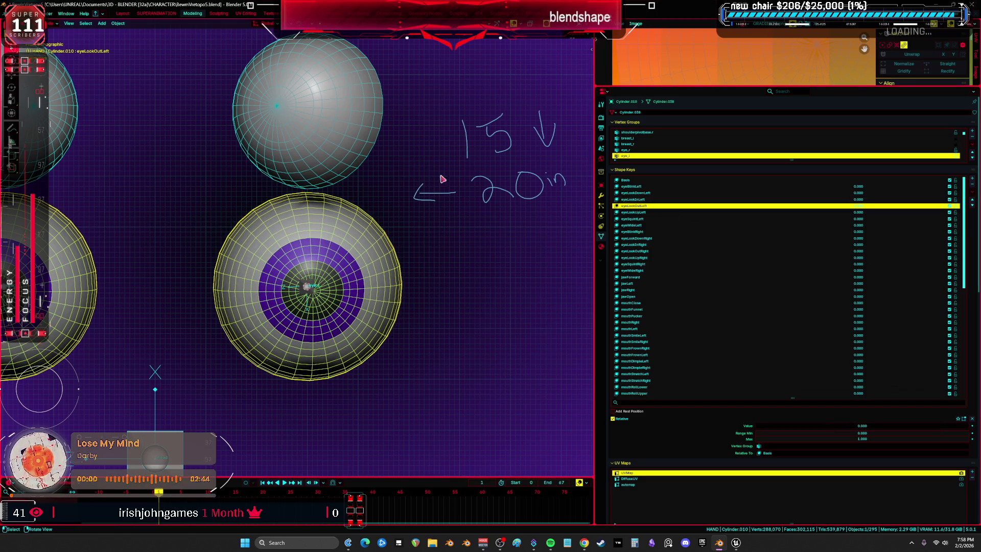
click(349, 147)
drag(858, 199, 909, 200)
key(Escape)
- Rotate the lower eye mesh 20° around Z for the eyeLookOutLeft shape key
click(707, 206)
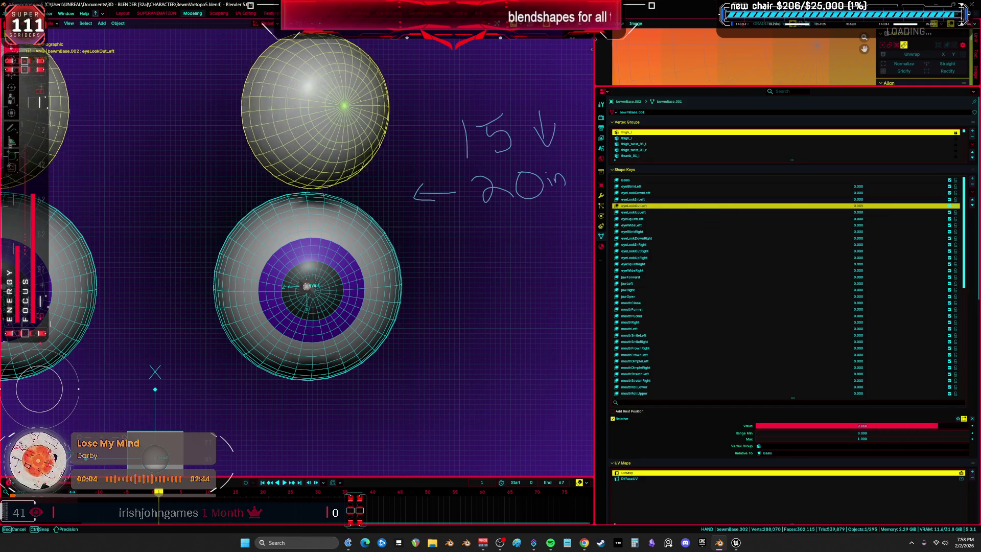
click(375, 292)
key(Tab)
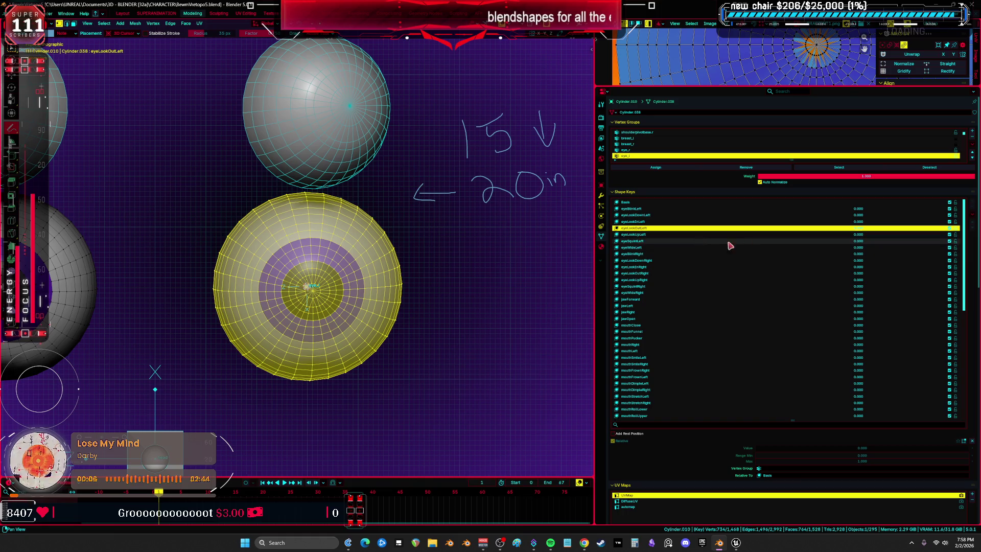
click(769, 235)
drag(852, 228, 869, 247)
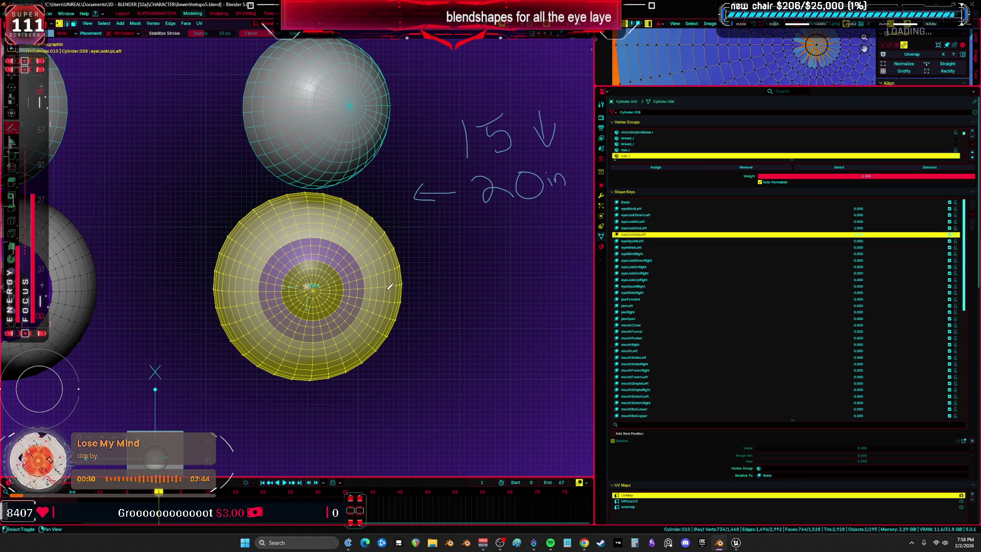
key(r)
key(z)
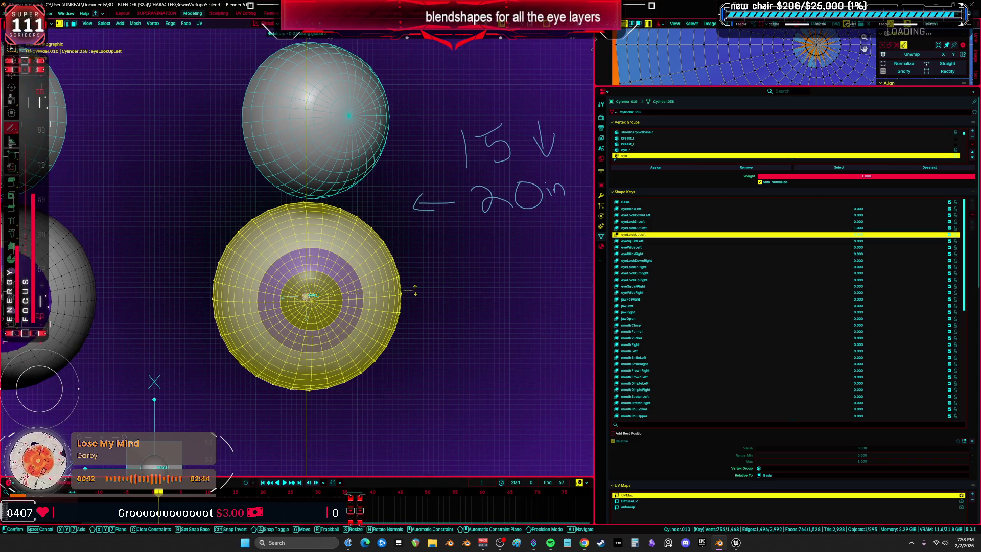
text(20)
key(Return)
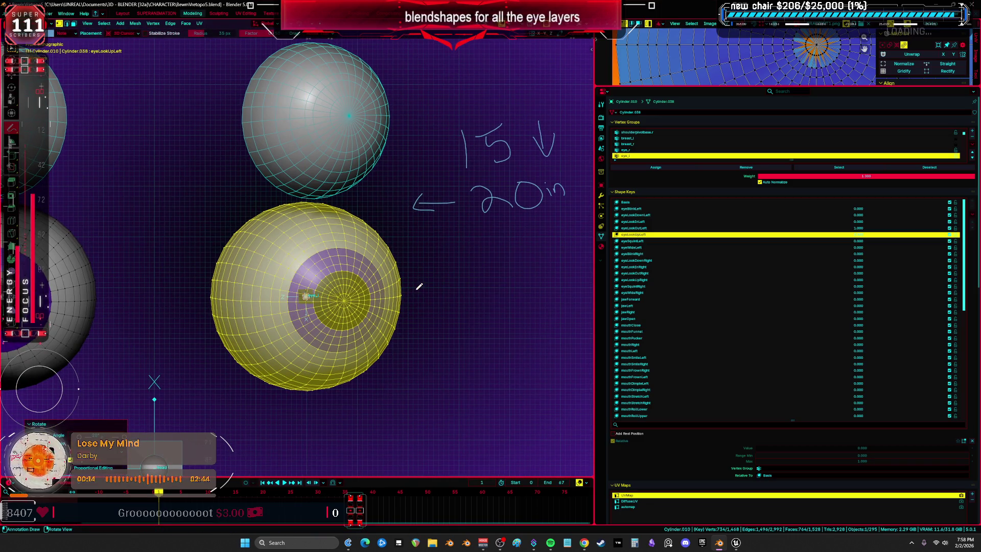
- Annotate '→ 20 out' beneath the '20in' note
shift+middle_drag(415, 285, 366, 284)
mouse_move(384, 241)
mouse_down()
mouse_move(423, 239)
mouse_move(409, 250)
mouse_move(531, 236)
mouse_up()
mouse_move(537, 224)
mouse_down()
mouse_move(531, 249)
mouse_move(552, 227)
mouse_up()
mouse_move(315, 330)
shift+middle_down()
mouse_move(332, 314)
mouse_move(351, 322)
mouse_move(355, 312)
shift+middle_up()
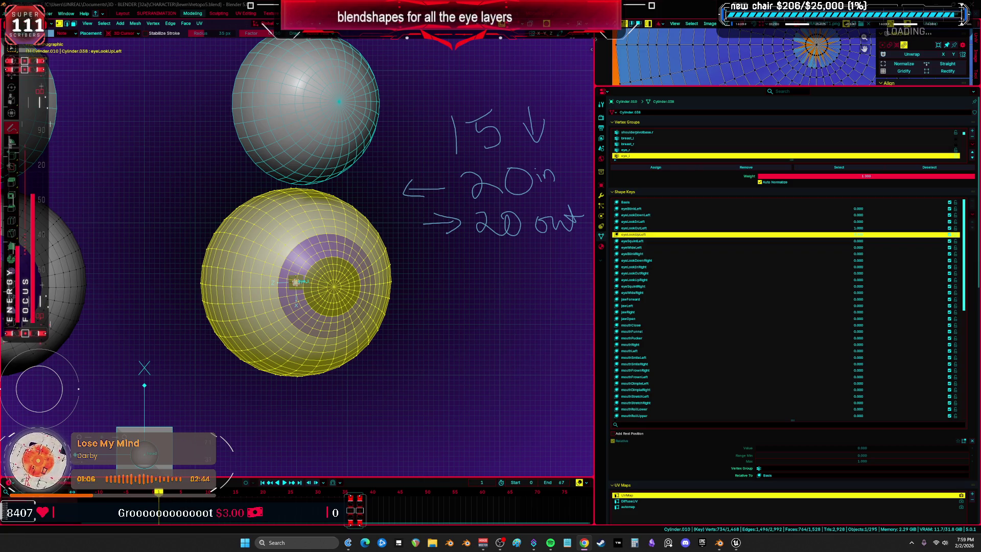
scroll(327, 292, up, 2)
scroll(356, 319, down, 3)
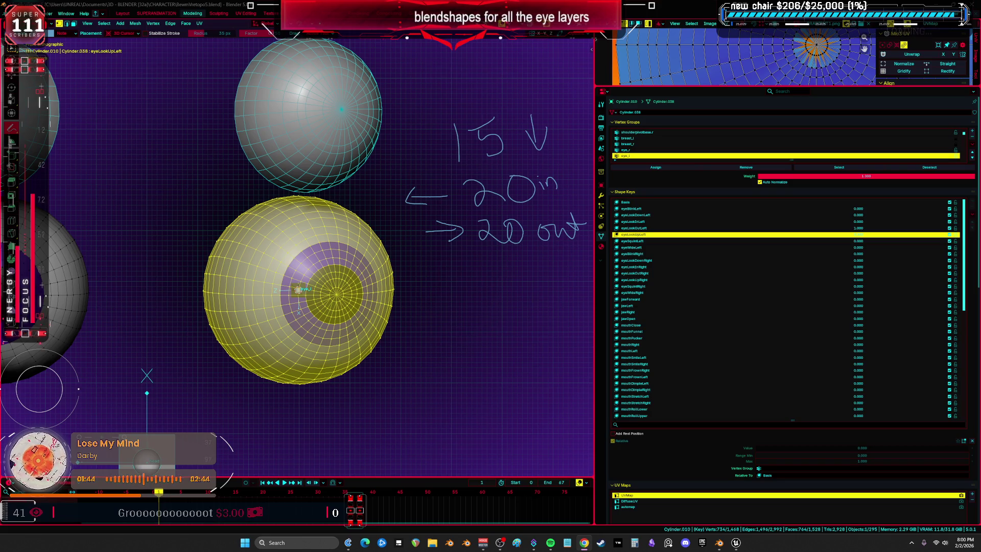
- Leave Edit Mode and reset the eyeLookOutLeft shape key to 0
key(g)
click(412, 296)
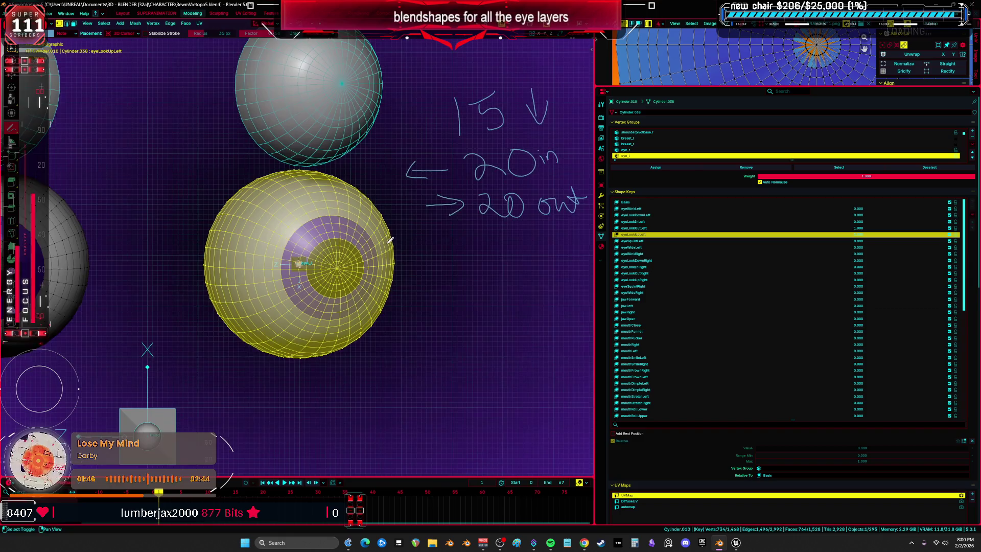
key(Tab)
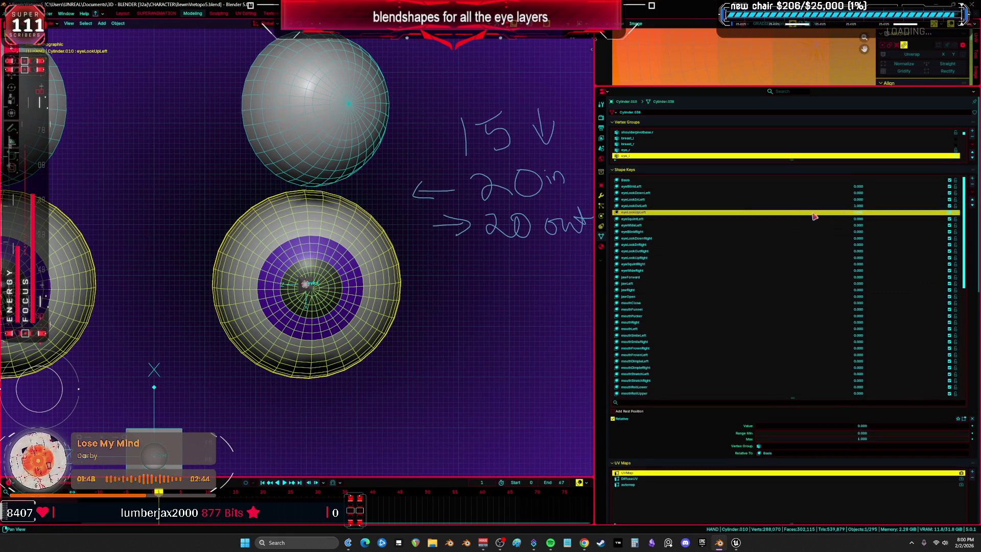
click(730, 205)
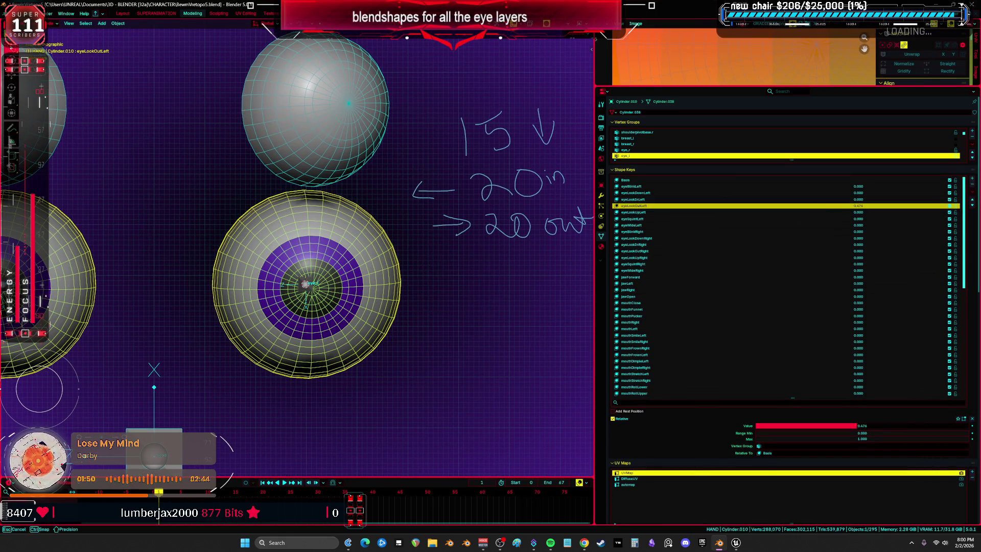
drag(863, 206, 533, 214)
- Select the lower eye, set eyeLookUpLeft to 1.000, and enter Edit Mode
click(687, 212)
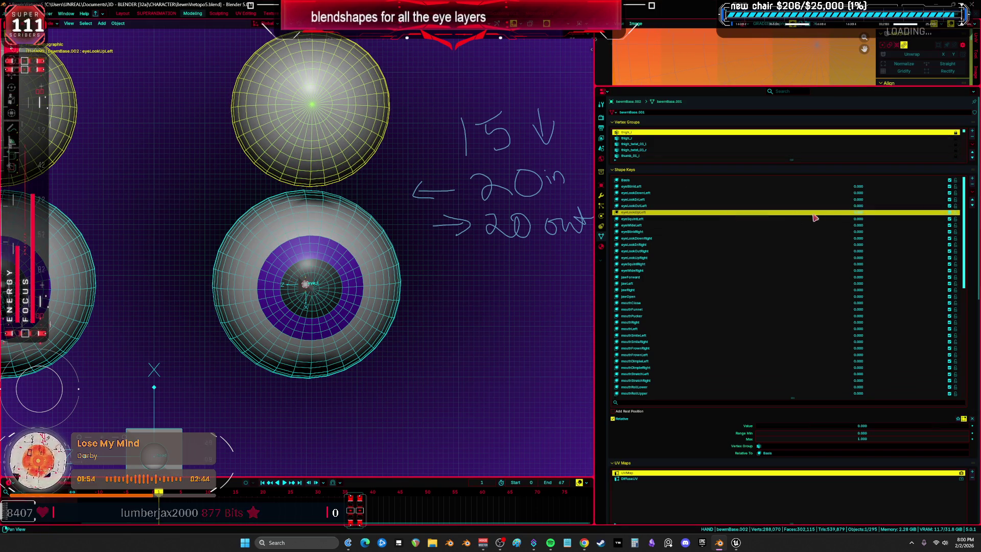
click(346, 263)
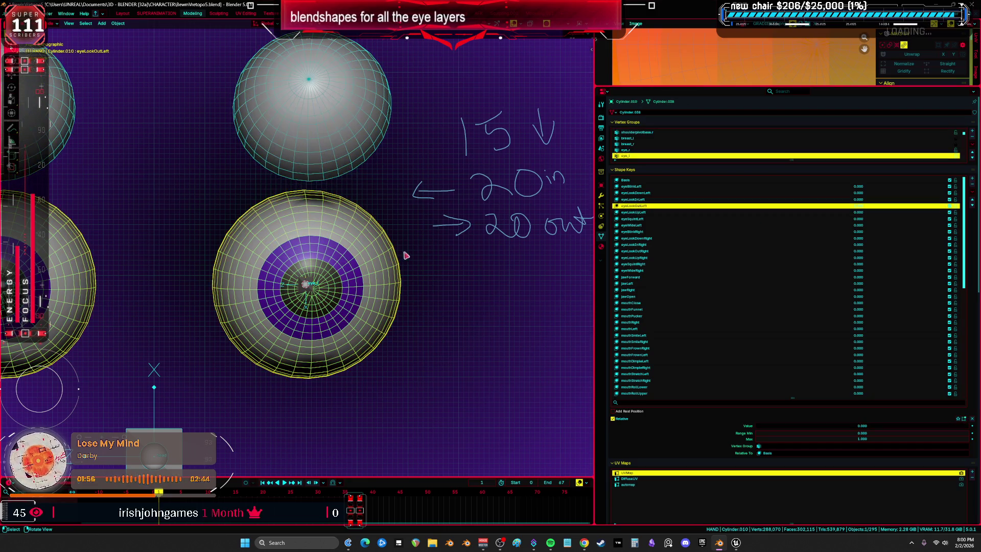
click(800, 218)
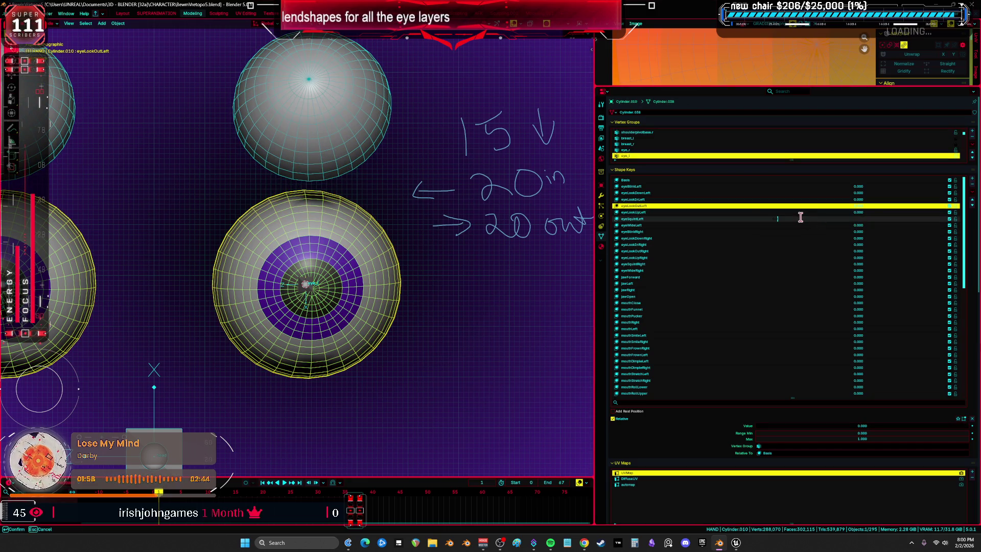
click(735, 213)
drag(858, 212, 884, 212)
key(Escape)
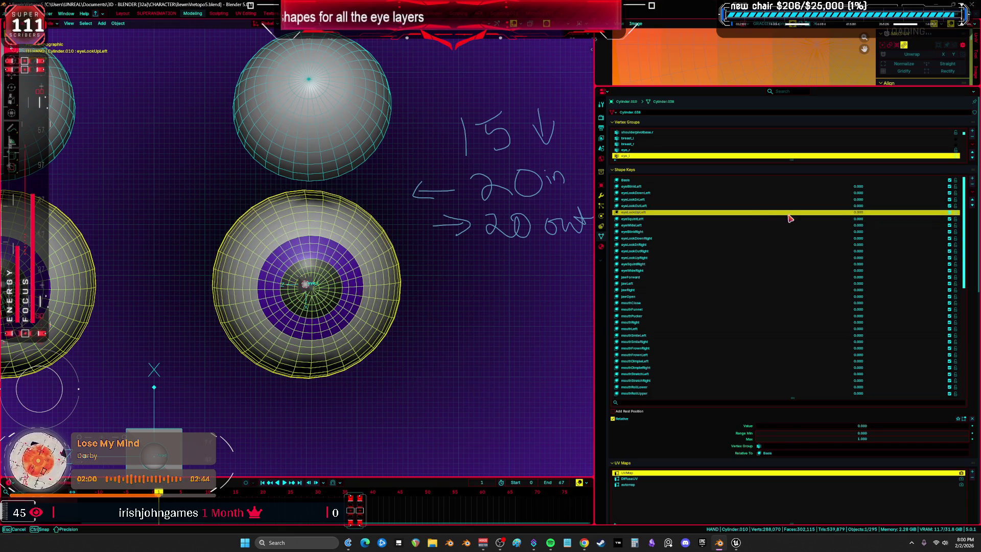
click(754, 200)
click(755, 211)
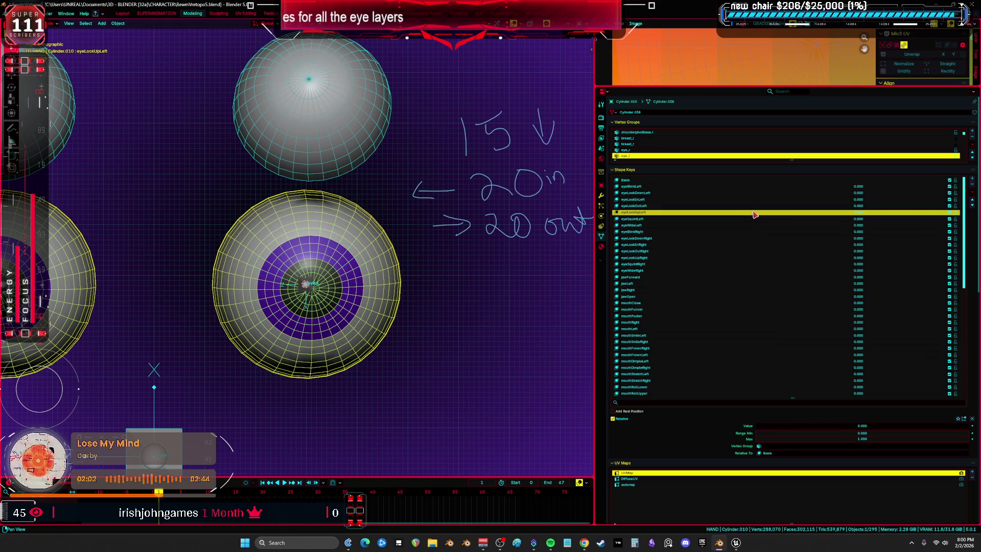
mouse_move(853, 212)
mouse_down()
mouse_move(945, 213)
mouse_move(512, 250)
mouse_up()
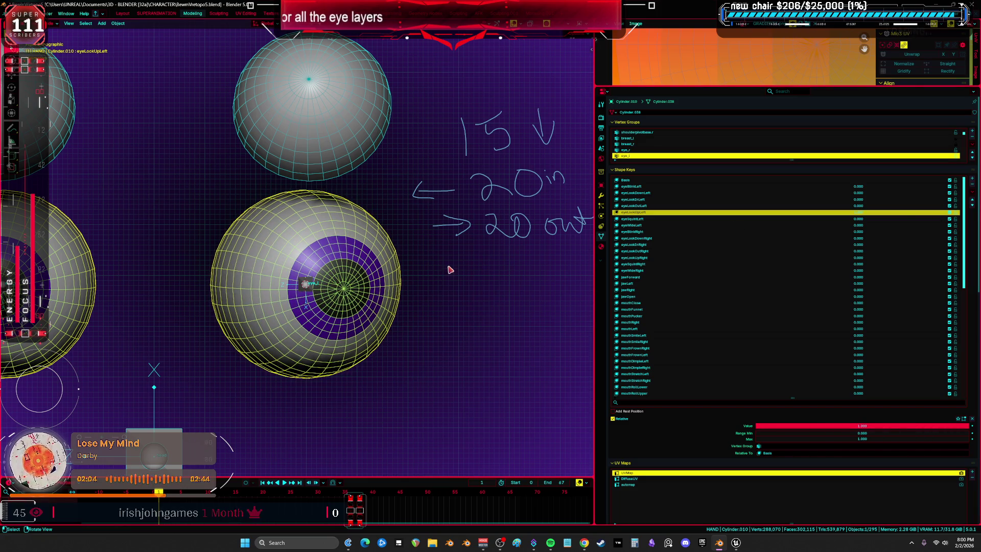
key(Tab)
scroll(293, 184, down, 3)
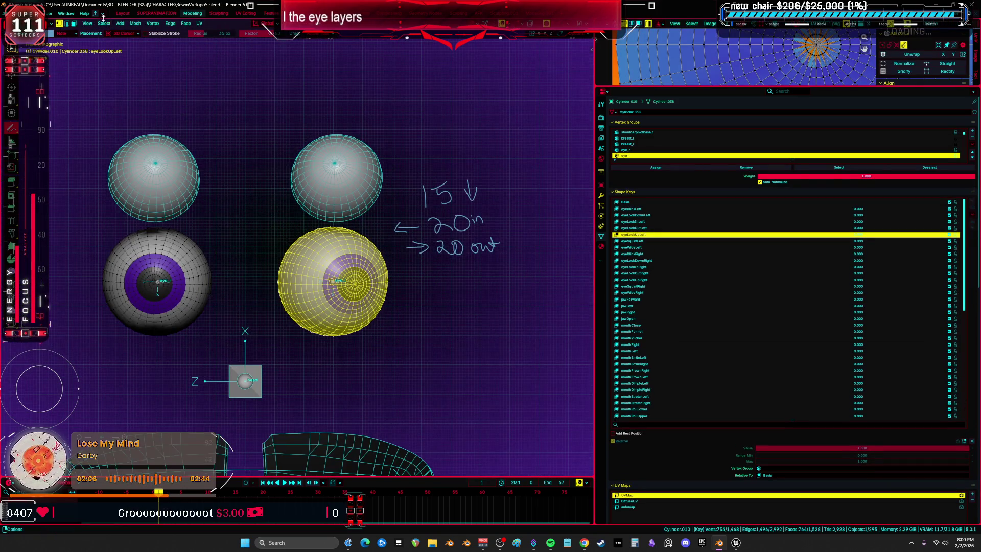
- Reset the eye mesh using Vertex > Blend from Shape
click(135, 23)
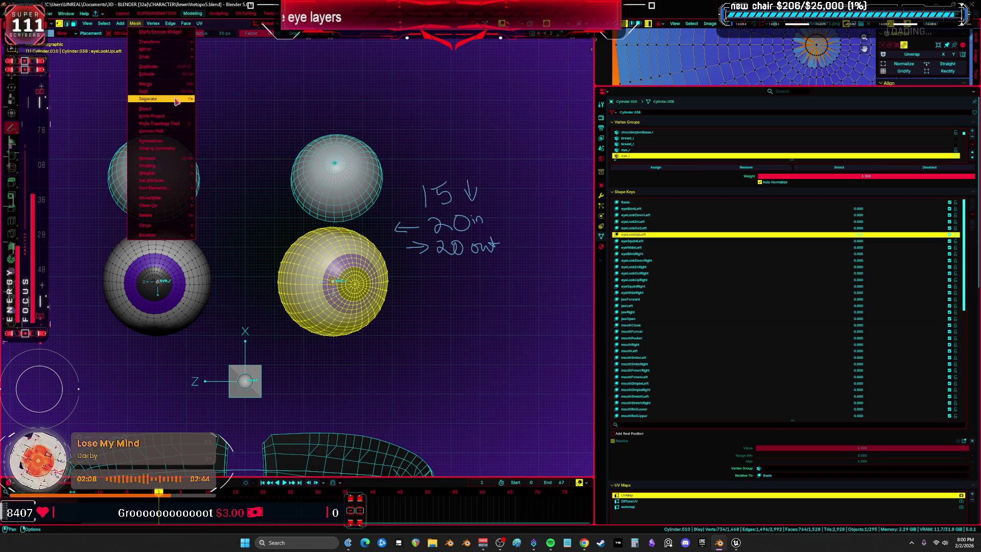
mouse_move(153, 23)
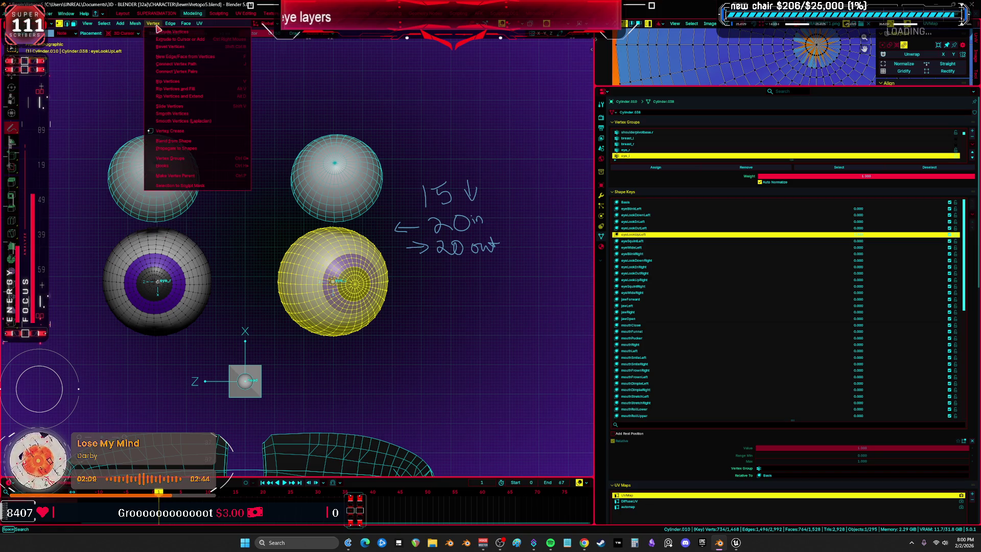
click(195, 141)
scroll(432, 335, up, 1)
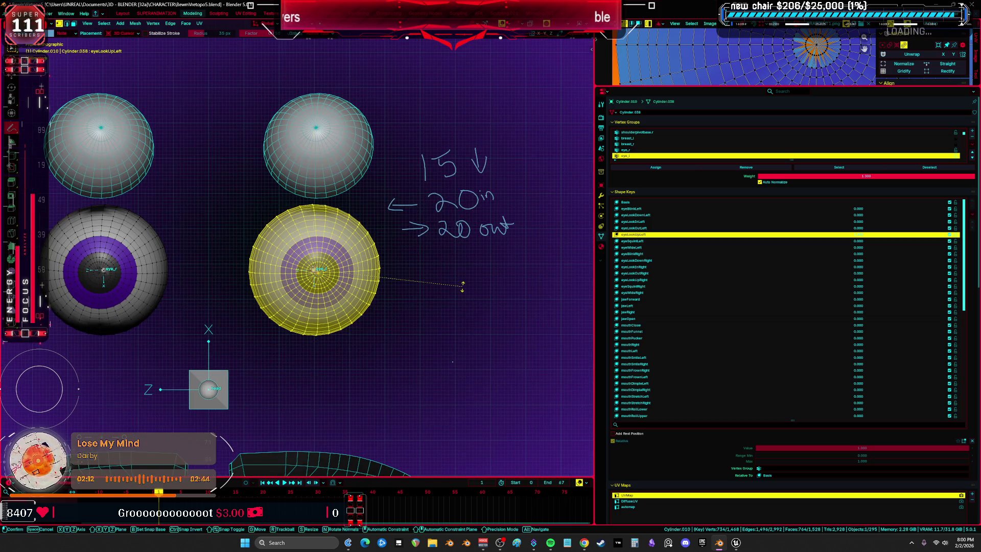
- Rotate the eye -20° around X for the look-up pose
key(r)
key(x)
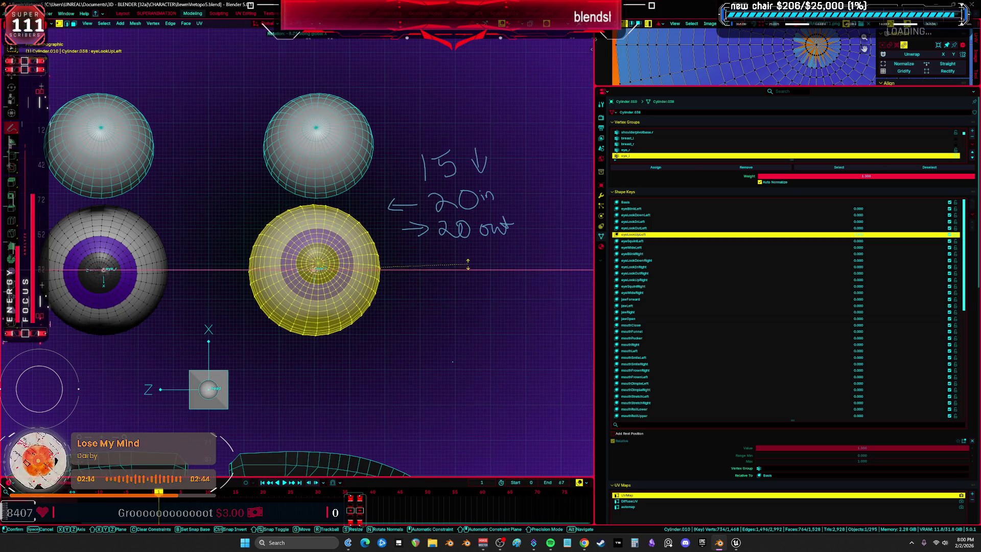
text(-20)
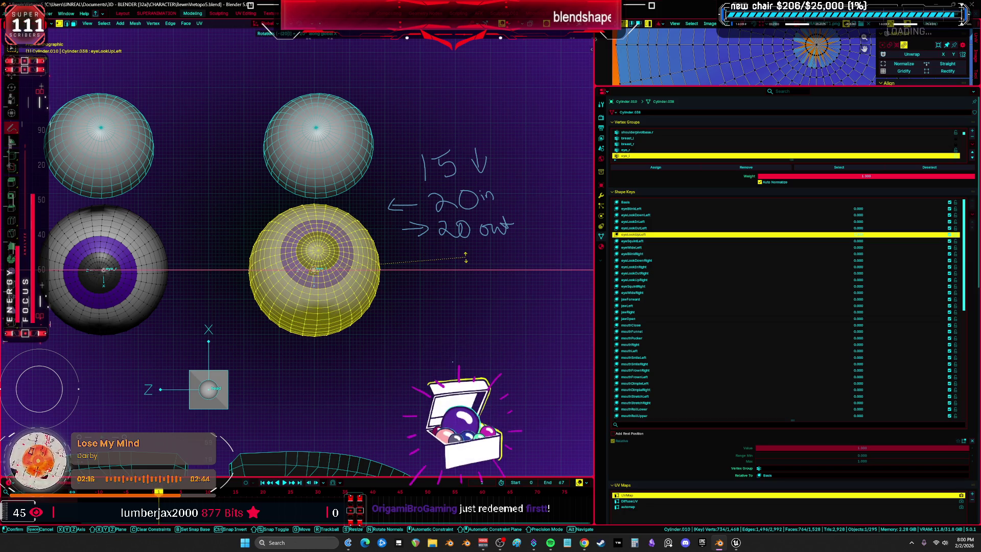
key(Return)
key(shift+alt+z)
key(shift+alt+z)
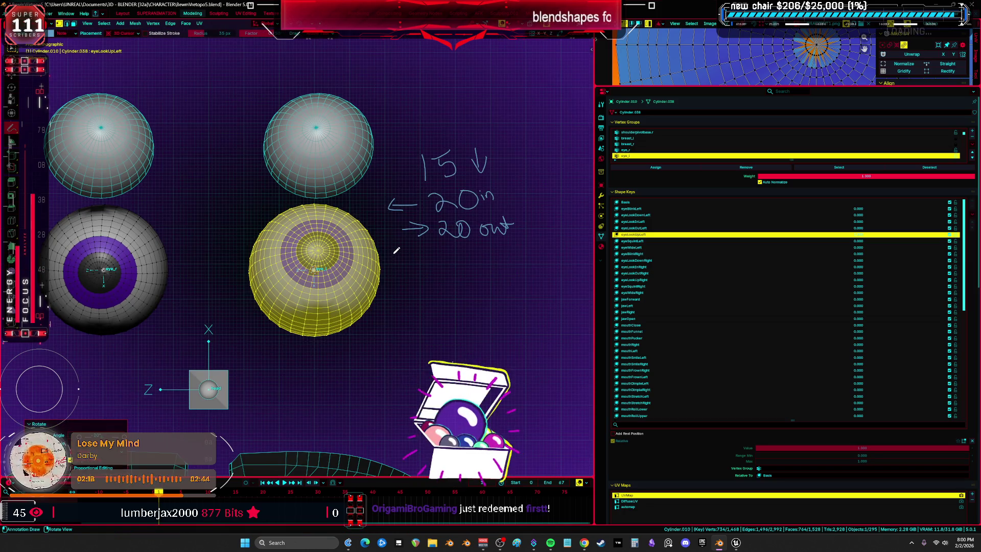
shift+middle_drag(521, 217, 476, 228)
- Sketch an '↑20' note beneath the '→ 20 out' note beside the eyes
mouse_move(412, 302)
mouse_down()
mouse_move(428, 284)
mouse_move(443, 301)
mouse_move(465, 301)
mouse_move(482, 279)
mouse_up()
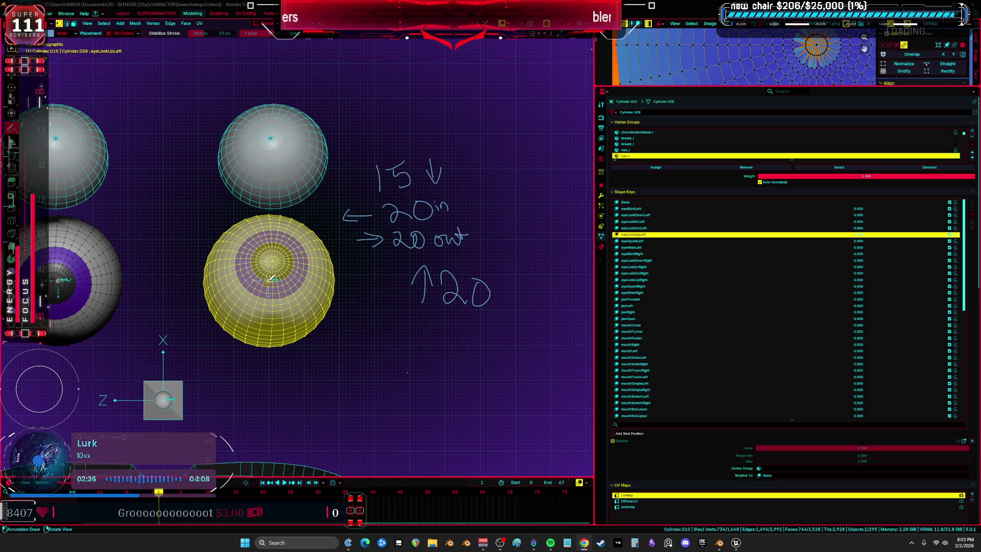
shift+middle_drag(293, 208, 380, 208)
scroll(380, 208, up, 2)
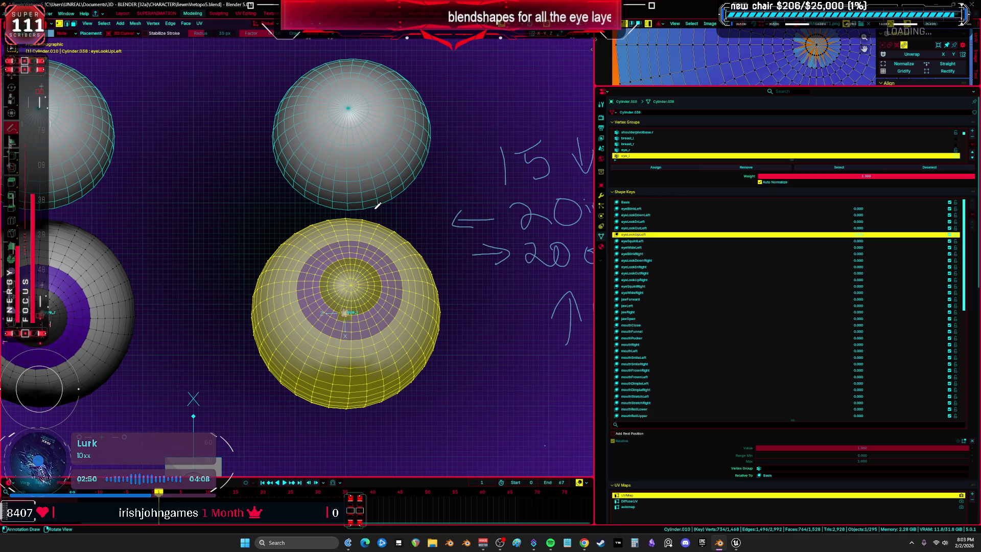
- Bring the timeline back to frame 1 and switch the eye to Object Mode
key(Left)
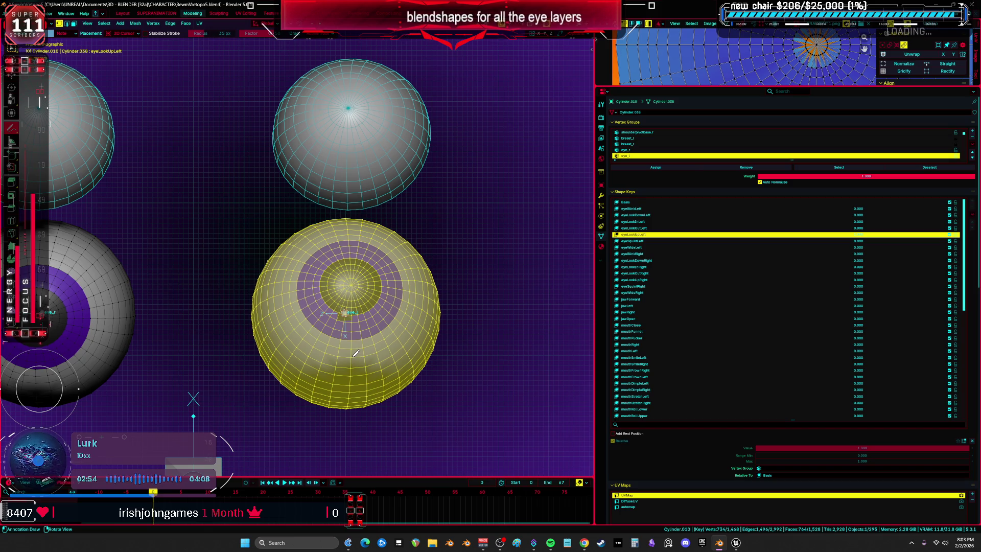
ctrl+middle_drag(356, 352, 409, 289)
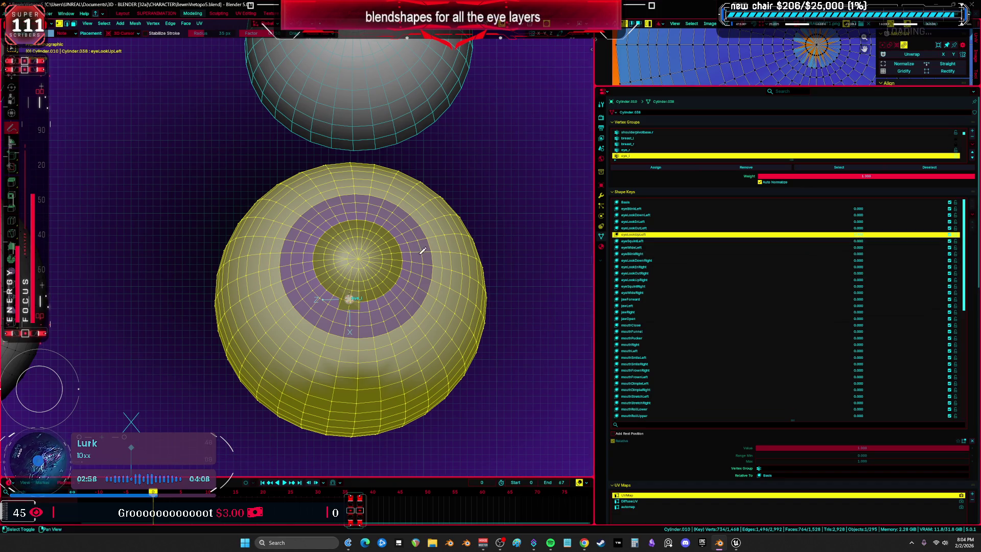
scroll(449, 270, down, 4)
shift+middle_drag(448, 261, 389, 273)
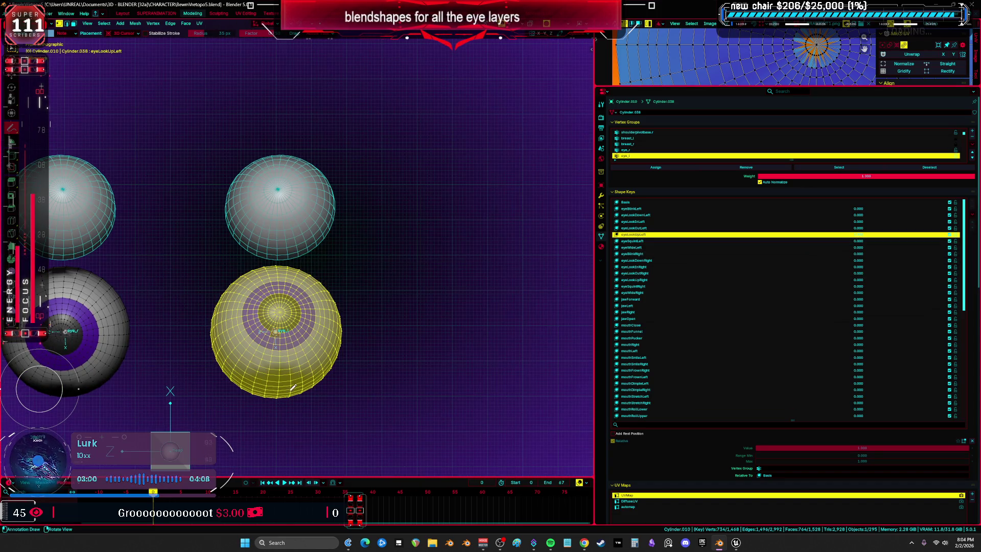
mouse_move(154, 496)
mouse_down()
mouse_move(197, 498)
mouse_move(159, 503)
mouse_up()
shift+middle_drag(312, 322, 341, 298)
key(Tab)
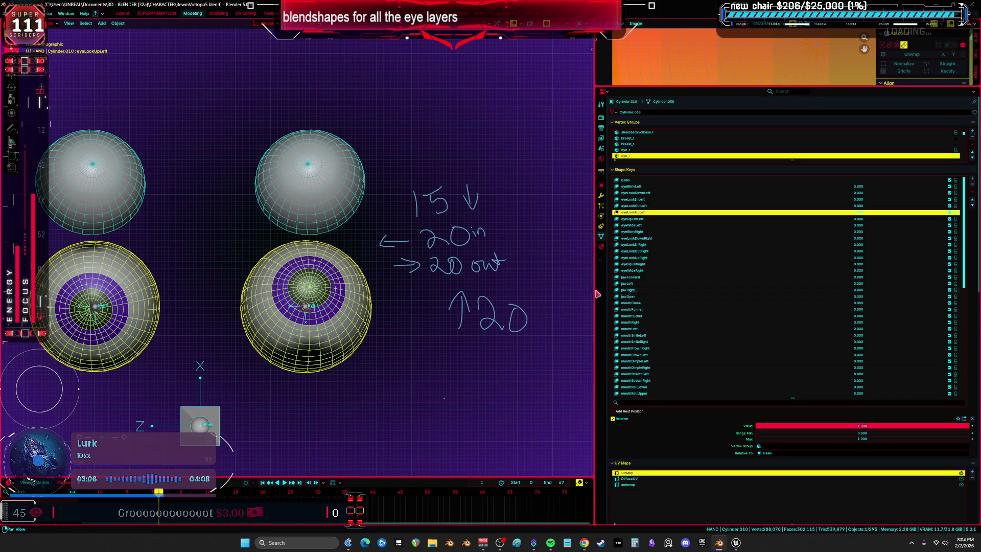
- Test the look-up shape at partial strength, then select all eye geometry and return to Object Mode
drag(858, 214, 764, 217)
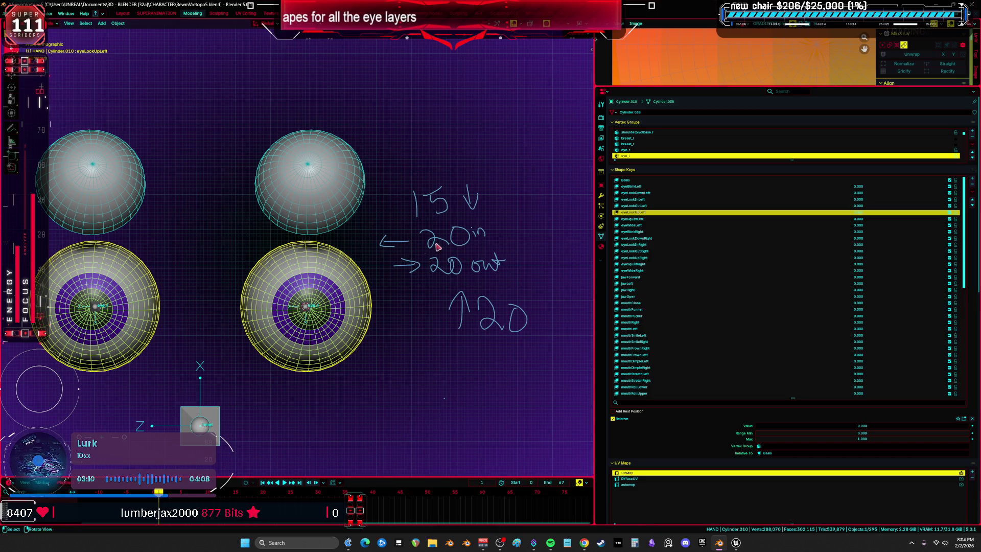
key(Tab)
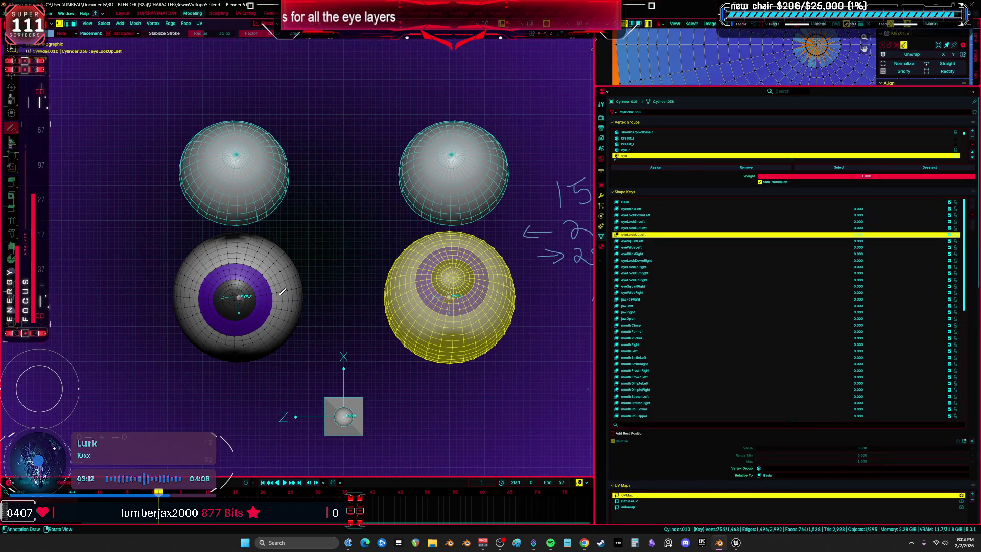
key(a)
key(Tab)
click(304, 289)
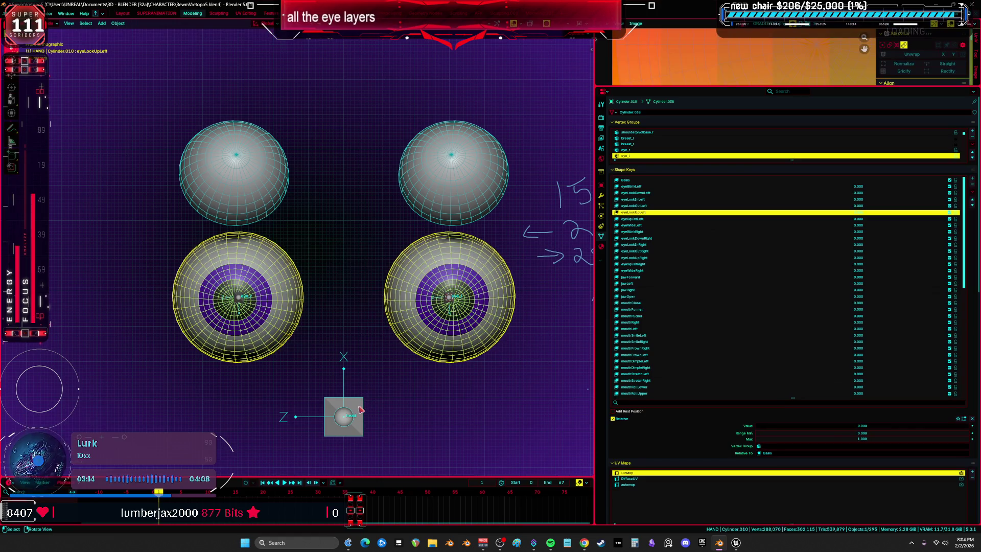
- Exit armature editing, return to front view, and edit the eye mesh on eyeLookUpLeft
key(Tab)
middle_drag(296, 344, 168, 257)
key(b)
key(Escape)
key(Tab)
click(252, 329)
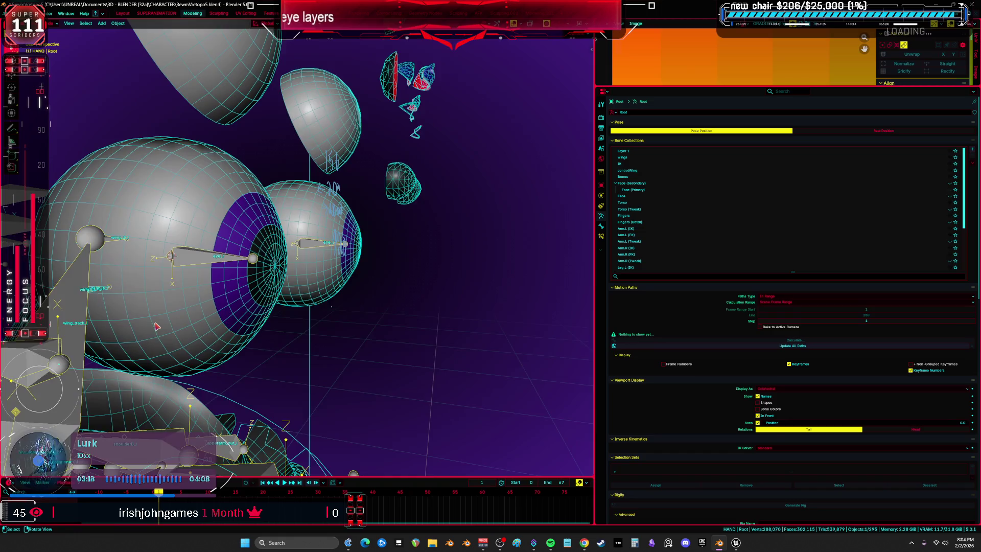
key(KP_1)
click(279, 271)
key(Tab)
click(634, 234)
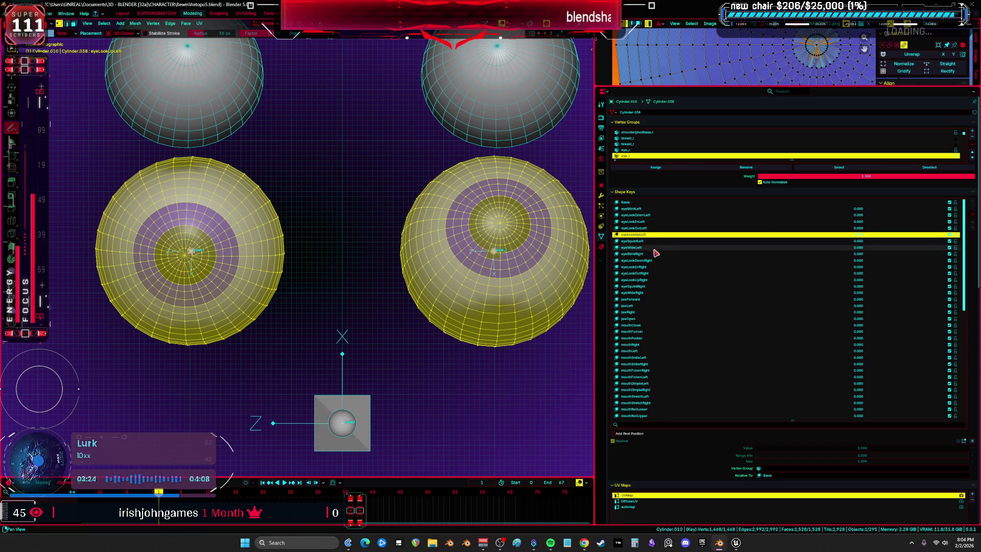
- Make eyeLookDownRight the active shape key and select the connected left-eye geometry
click(649, 262)
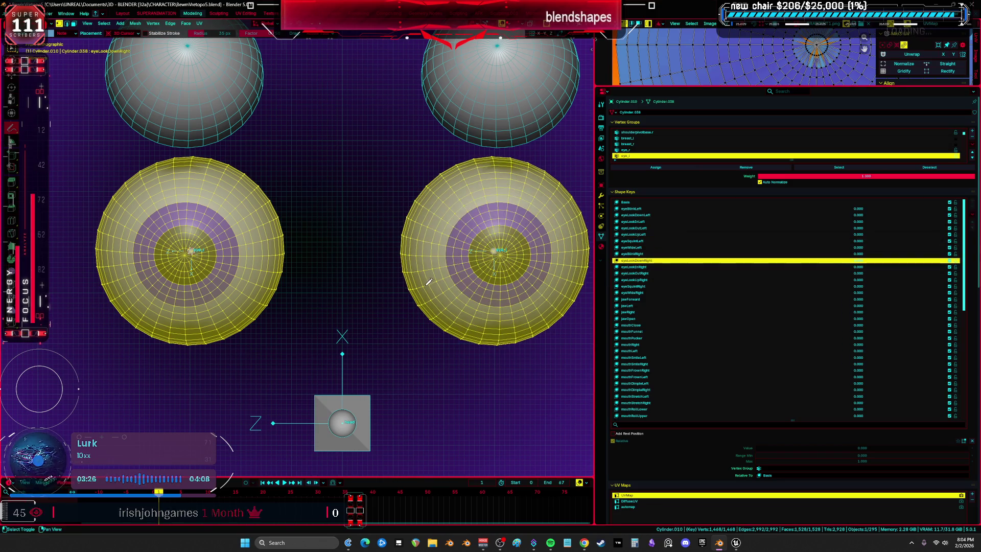
scroll(432, 278, down, 3)
key(l)
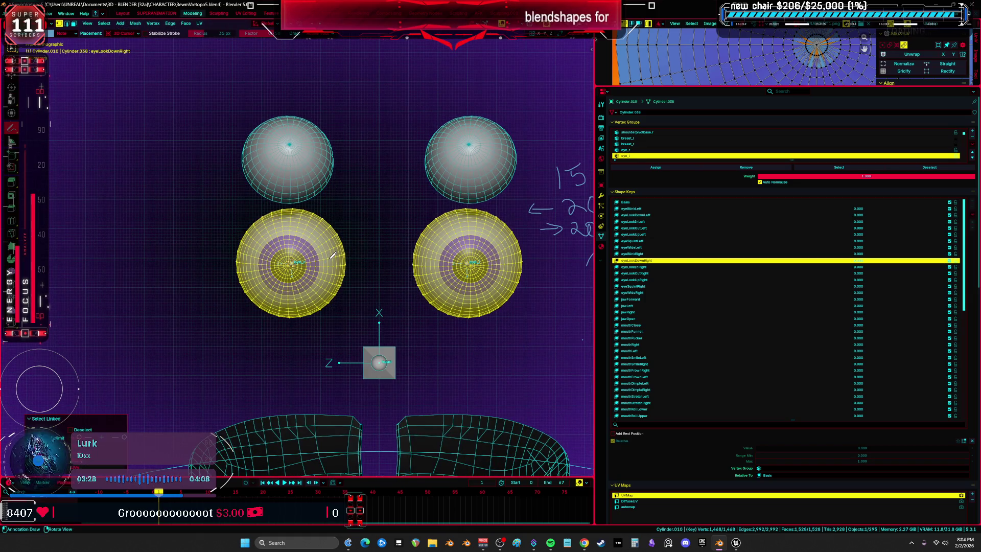
key(w)
click(361, 265)
key(l)
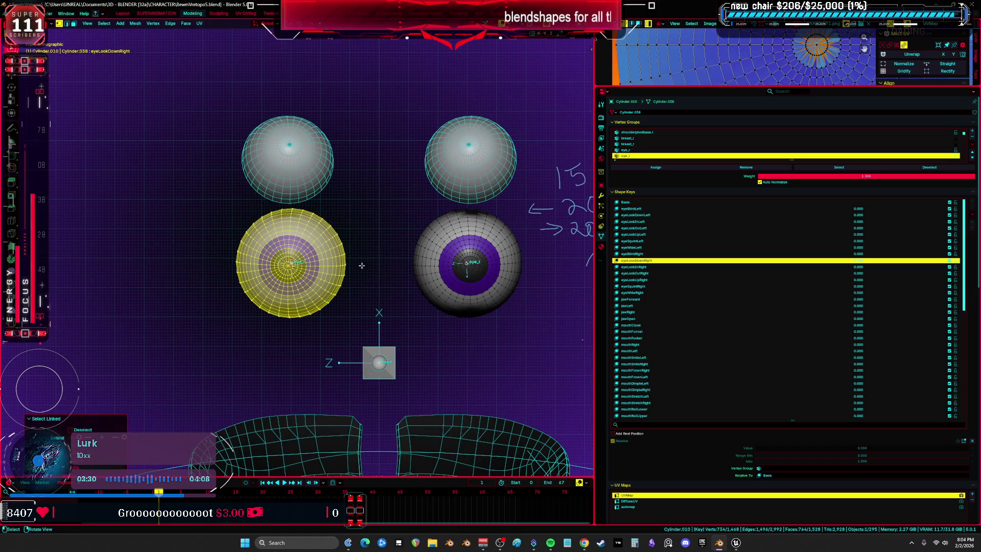
shift+middle_drag(458, 254, 395, 255)
- Rotate the left eye 15° about Z and 15° about X, then return to Object Mode
text(rz)
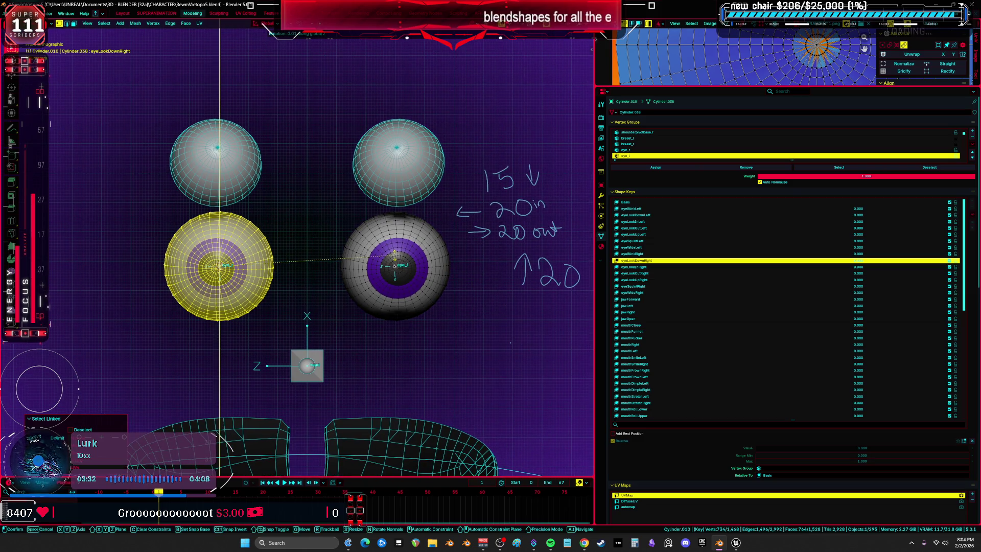
text(15)
key(Return)
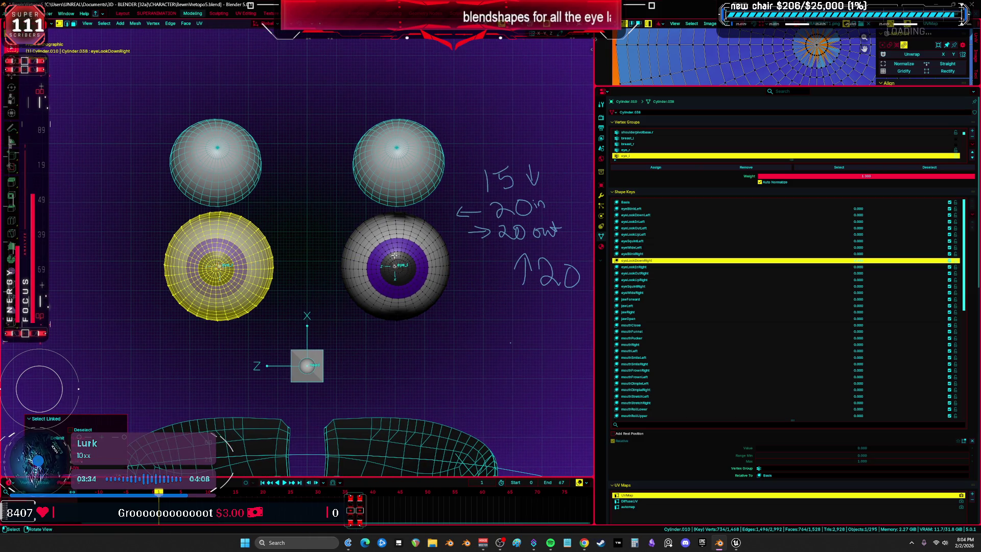
key(r)
key(z)
key(Escape)
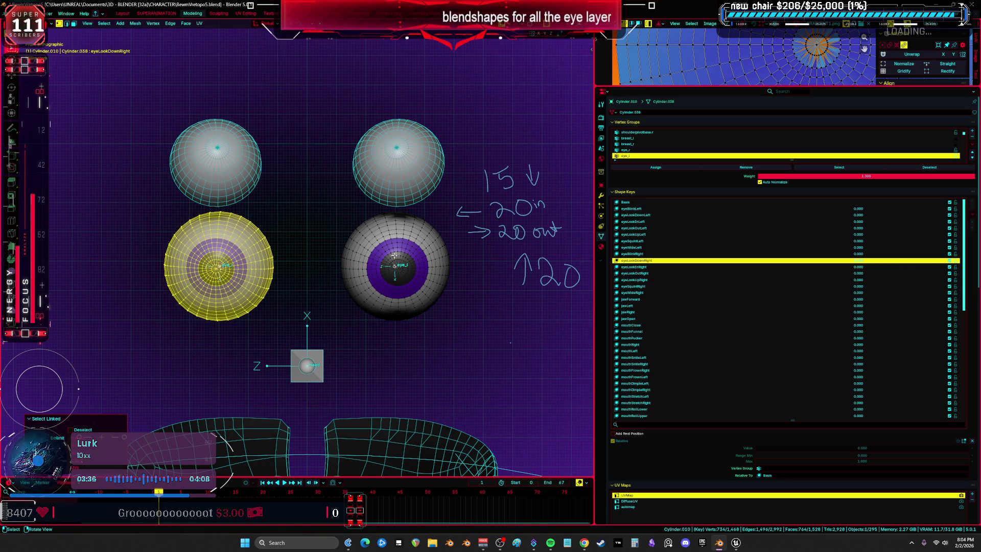
text(rx15)
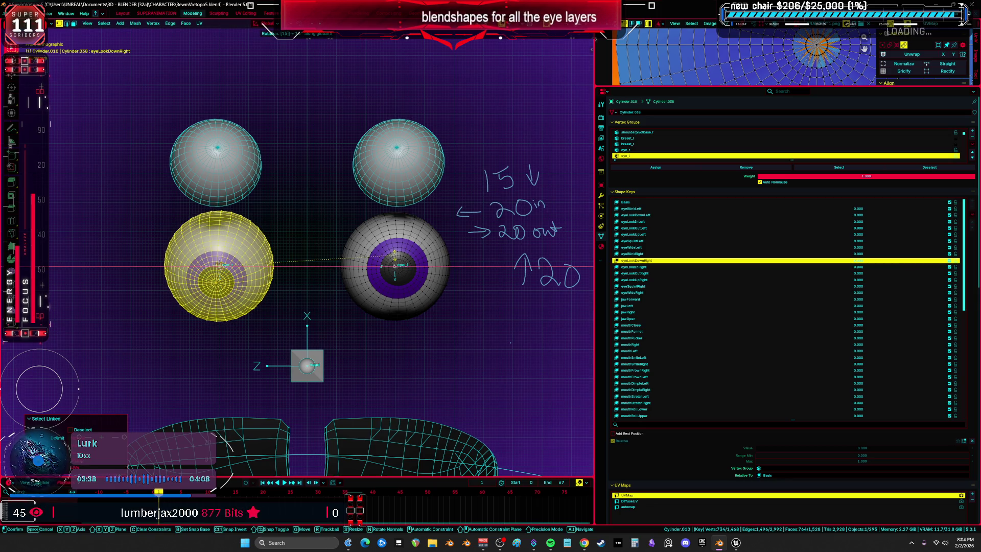
key(Return)
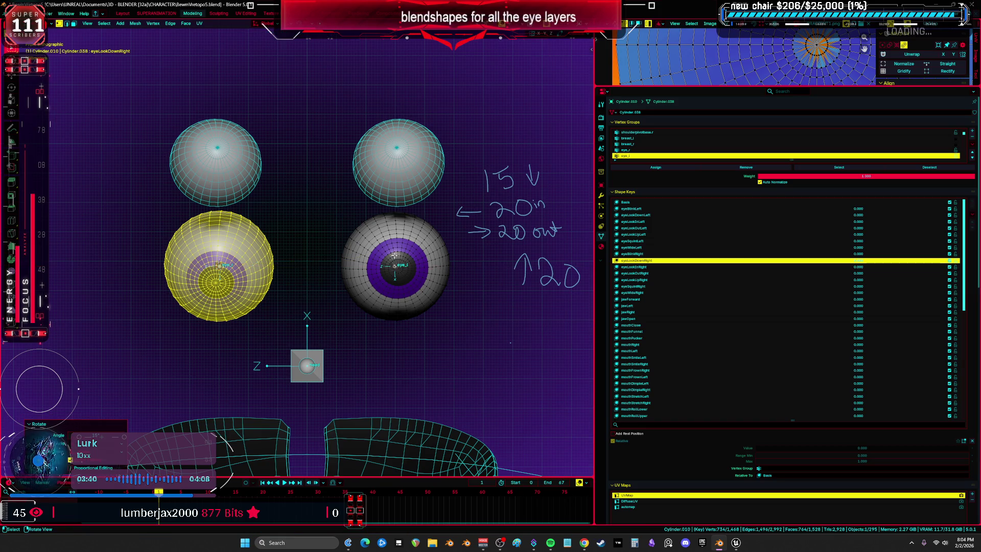
key(Tab)
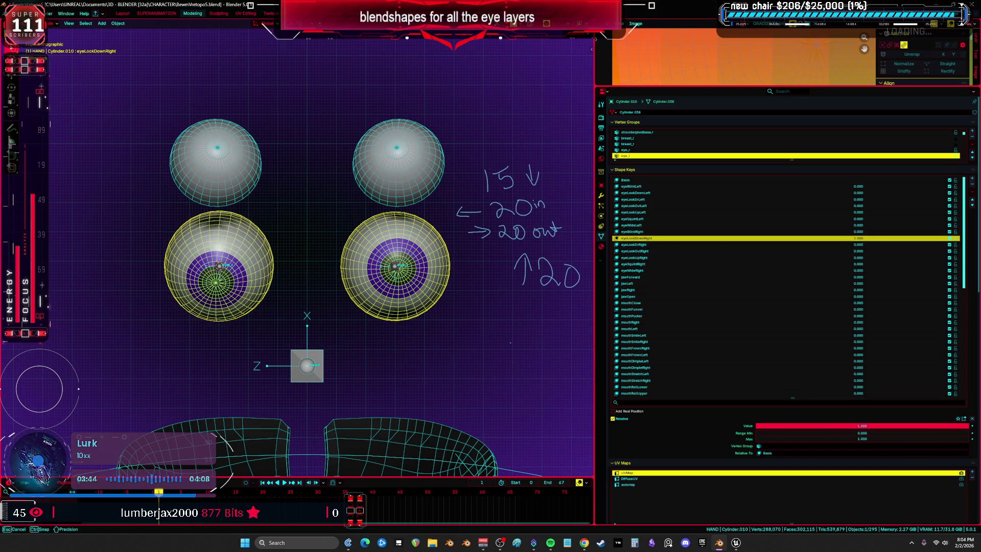
- Rotate the eye 20° about Z in eyeLookInRight, preview it, and reset its value to 0
click(656, 251)
click(656, 245)
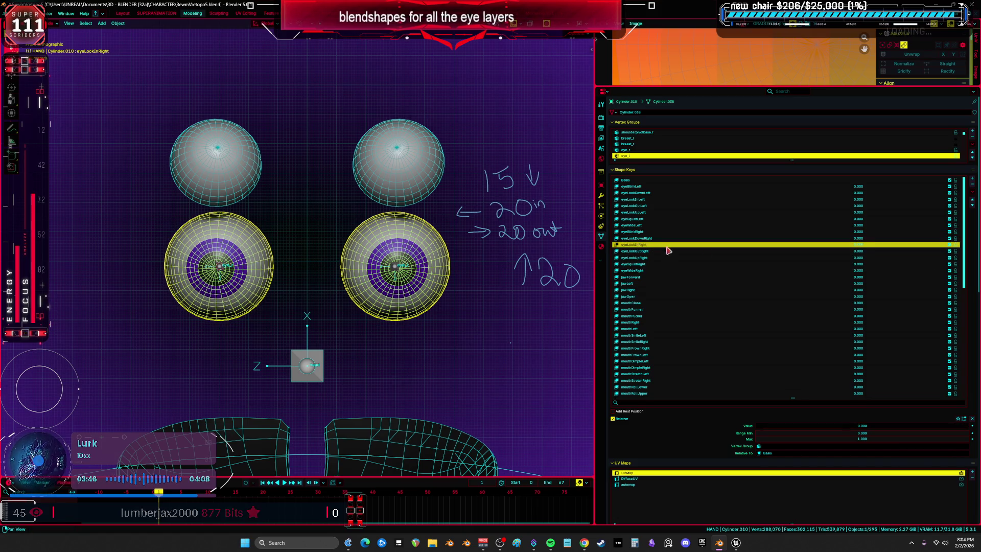
key(Tab)
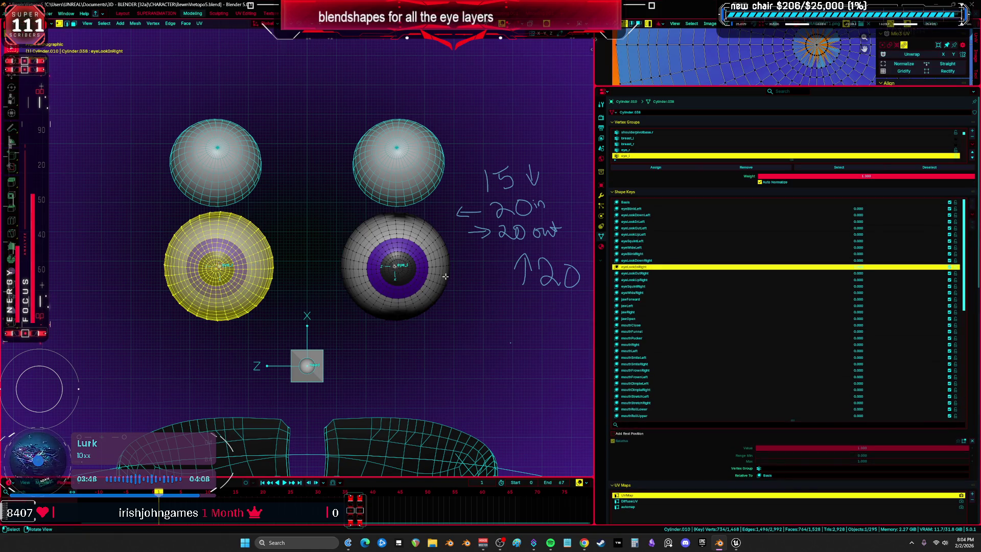
text(rz)
text(20)
key(Return)
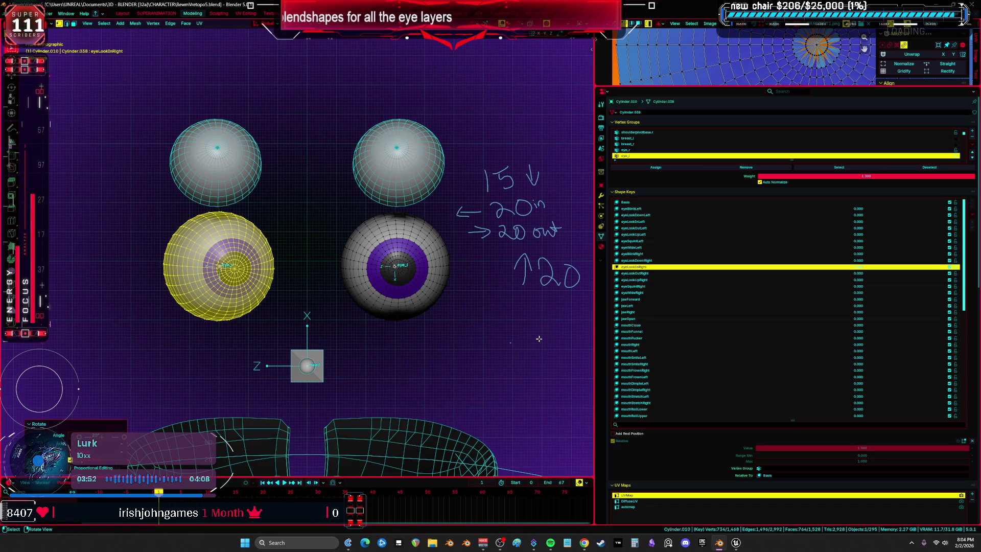
mouse_move(858, 266)
mouse_down()
mouse_move(838, 267)
mouse_move(868, 267)
mouse_up()
key(Tab)
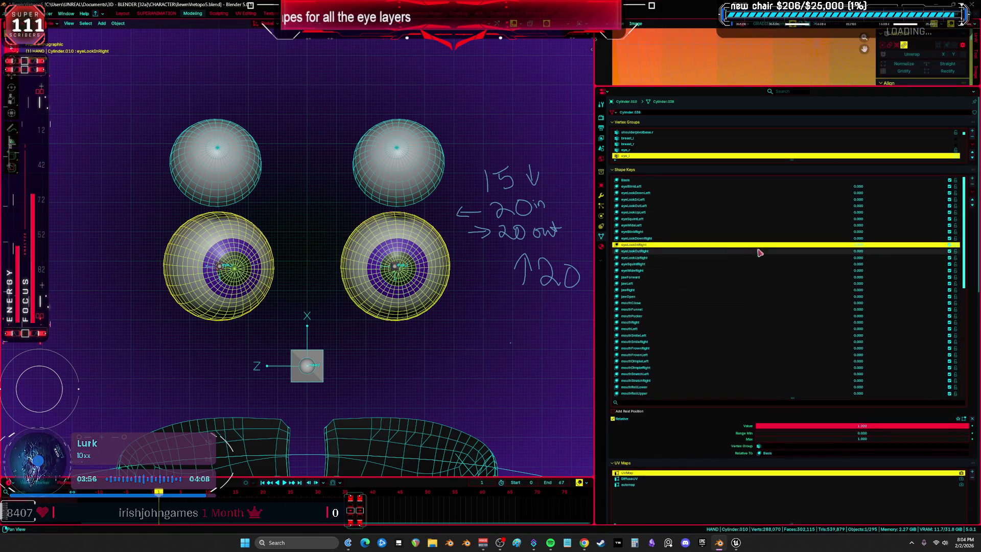
drag(760, 252, 769, 259)
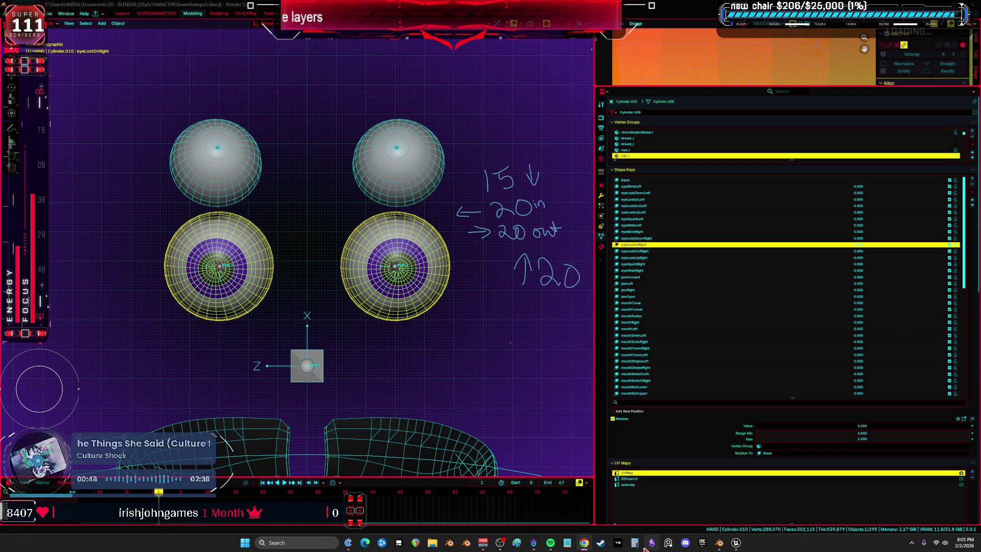
- Bring the music player forward briefly, then switch back to Blender
click(551, 543)
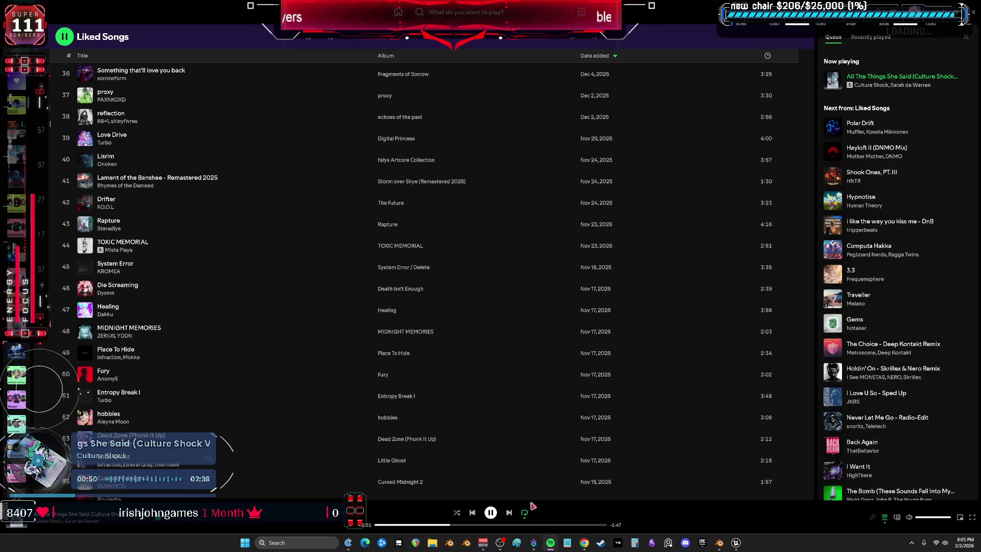
scroll(314, 391, down, 20)
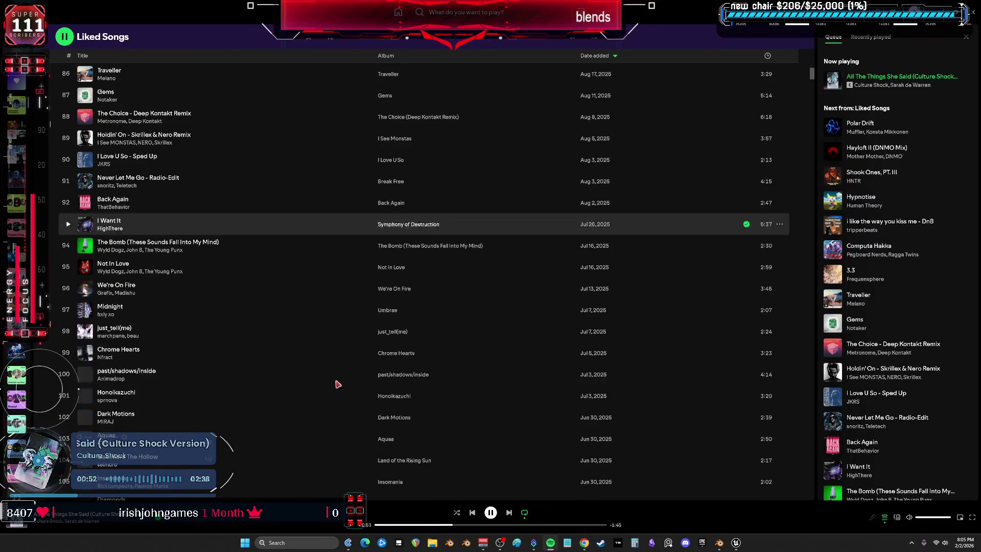
key(alt+Tab)
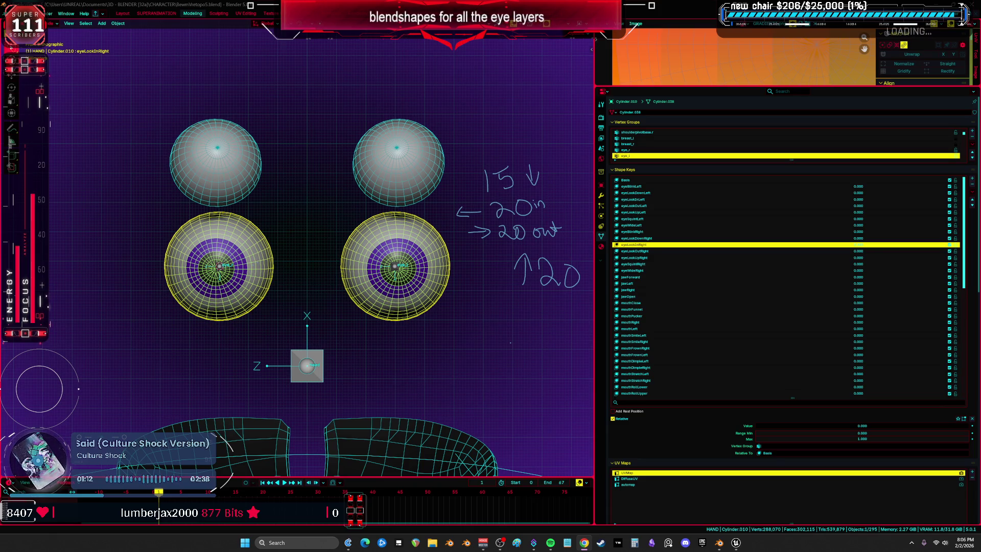
- Leave eyeLookInRight at 0.000 and select eyeLookOutRight as the next shape key
mouse_move(858, 245)
mouse_down()
mouse_move(868, 244)
mouse_move(858, 245)
mouse_up()
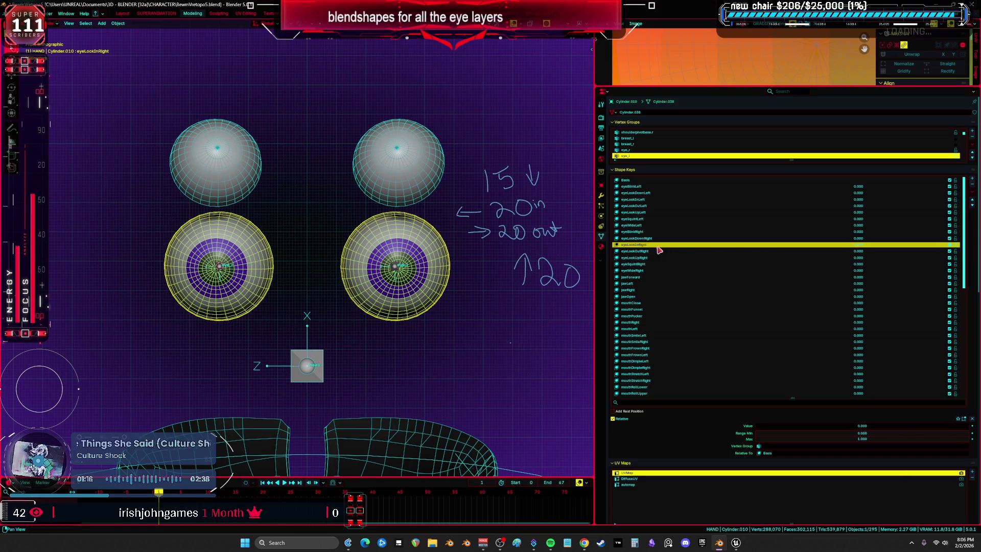
click(731, 251)
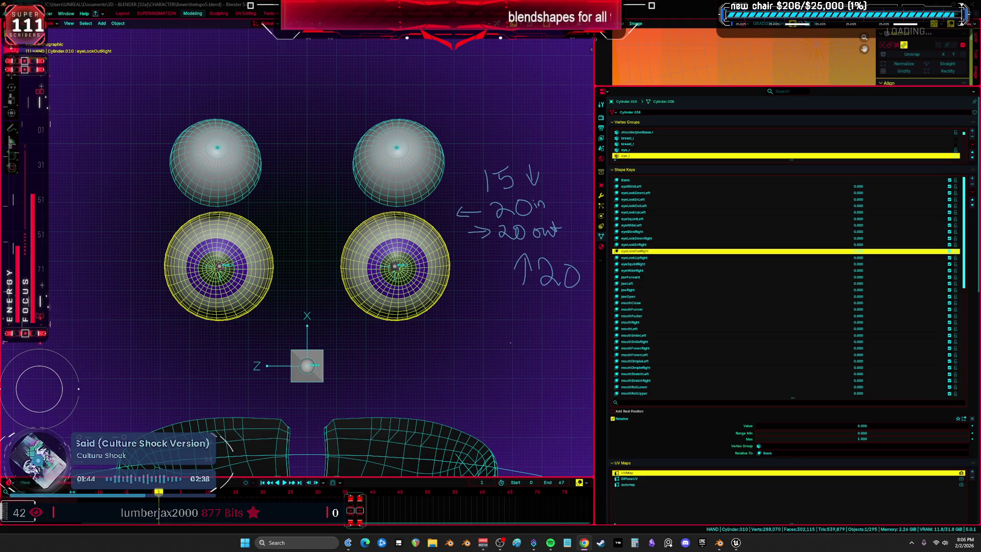
- Build eyeLookOutRight at full strength with a 20° Z eye turn, then reset it to zero
drag(860, 251, 949, 253)
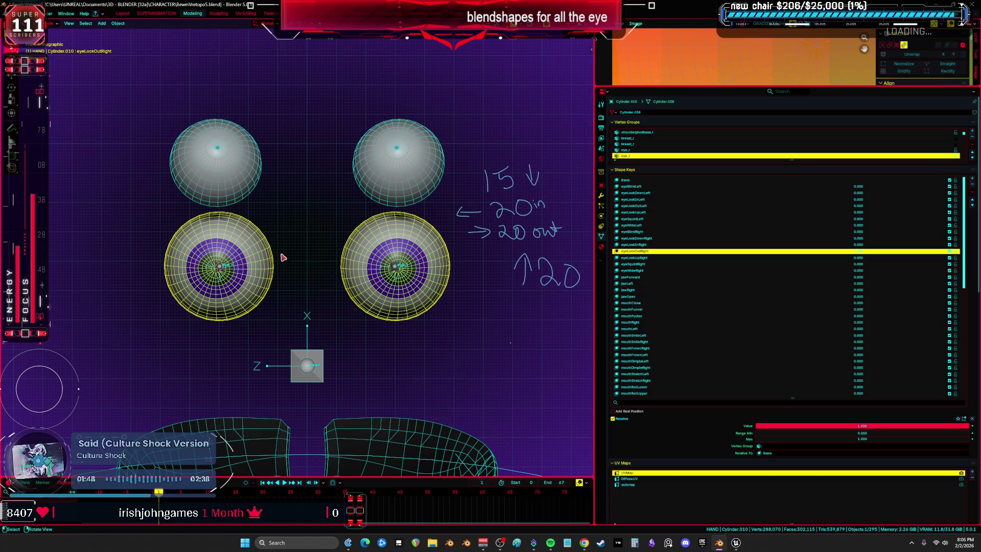
key(Tab)
text(rz)
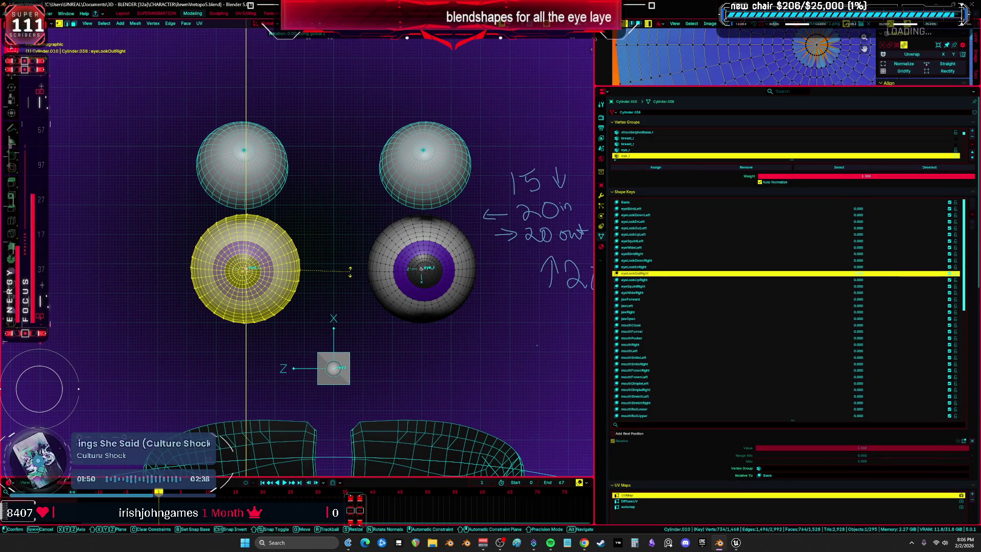
text(20)
key(Return)
mouse_move(349, 271)
shift+middle_down()
mouse_move(235, 271)
mouse_move(311, 263)
shift+middle_up()
key(Tab)
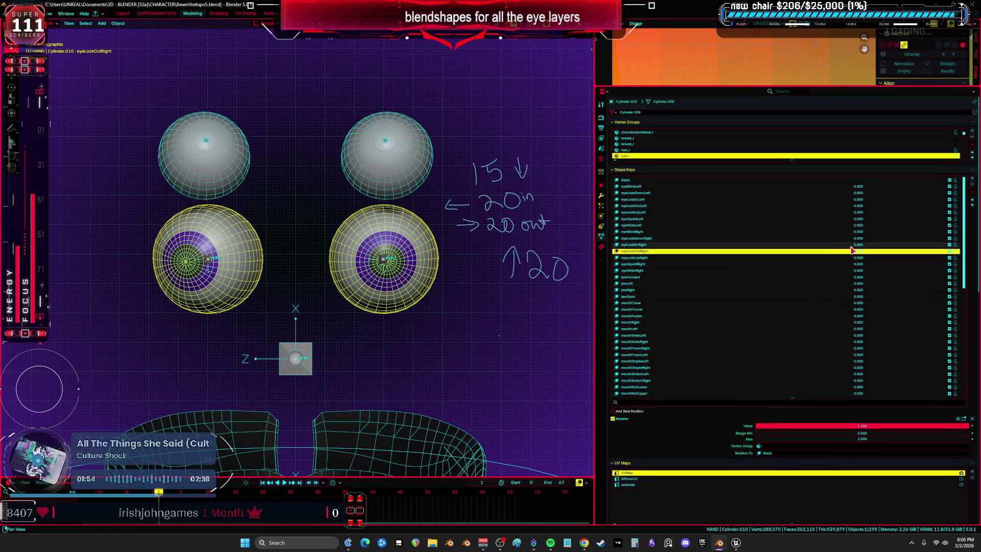
drag(738, 252, 684, 252)
- Build eyeLookUpRight with a -20° X eye tilt, then raise eyeLookDownRight to full strength
click(664, 258)
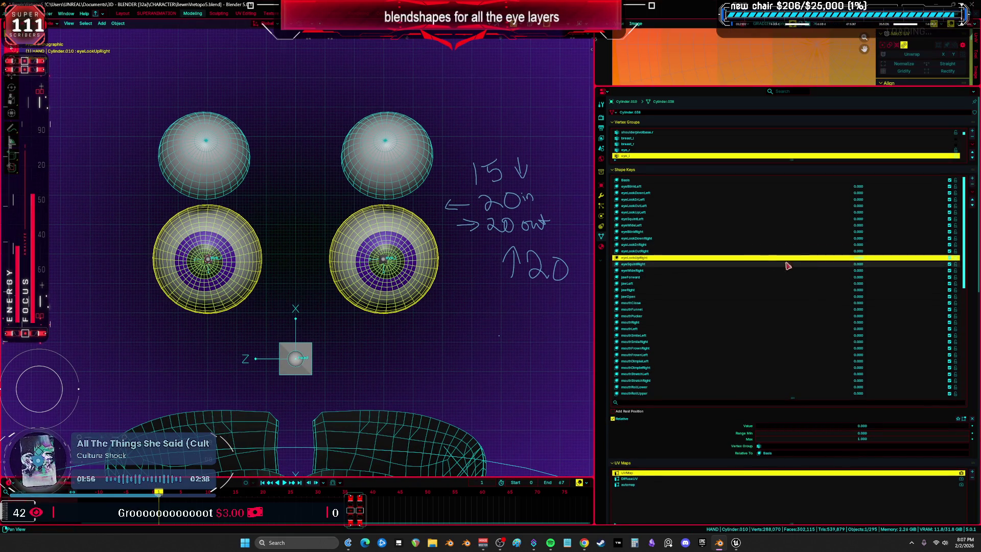
drag(860, 260, 945, 261)
key(Tab)
key(r)
key(x)
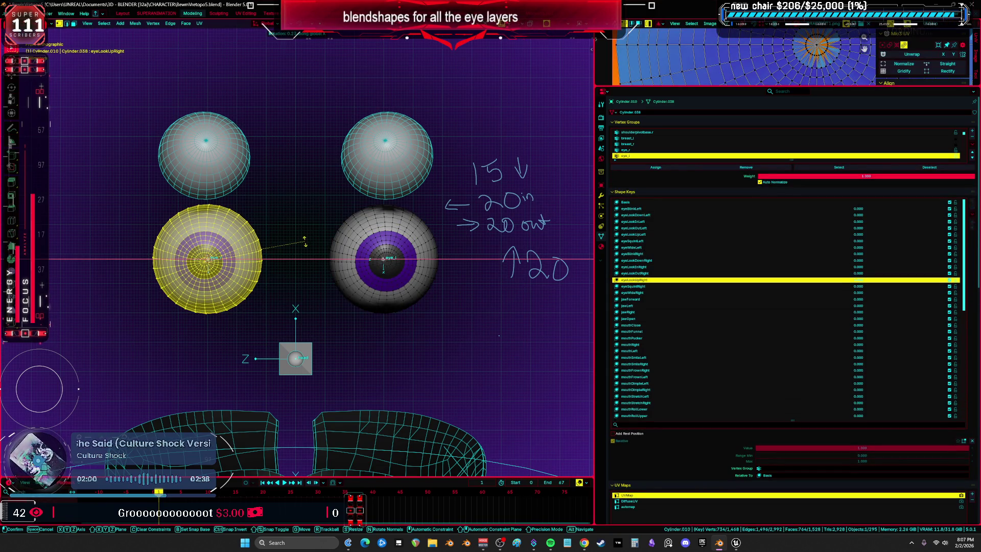
text(20)
text(-)
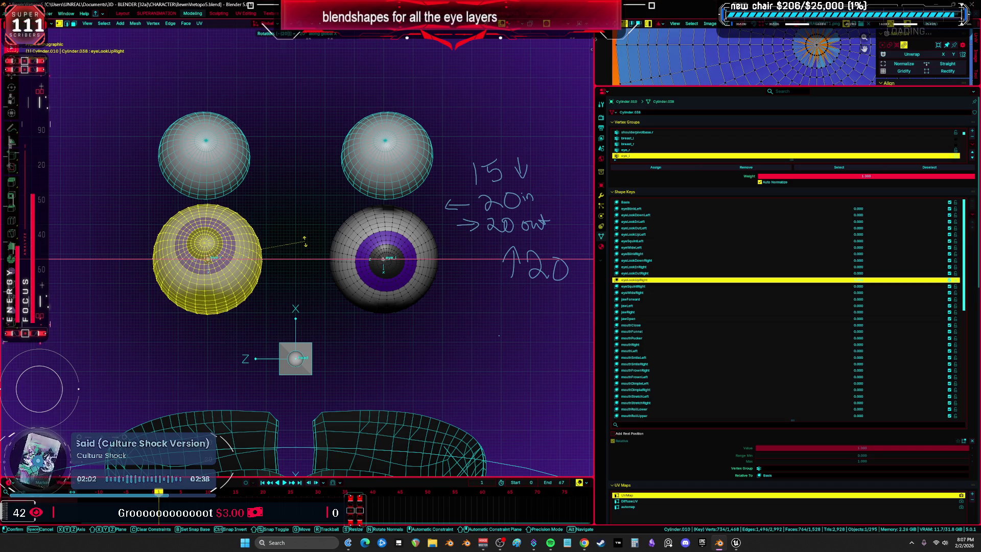
key(Return)
key(Tab)
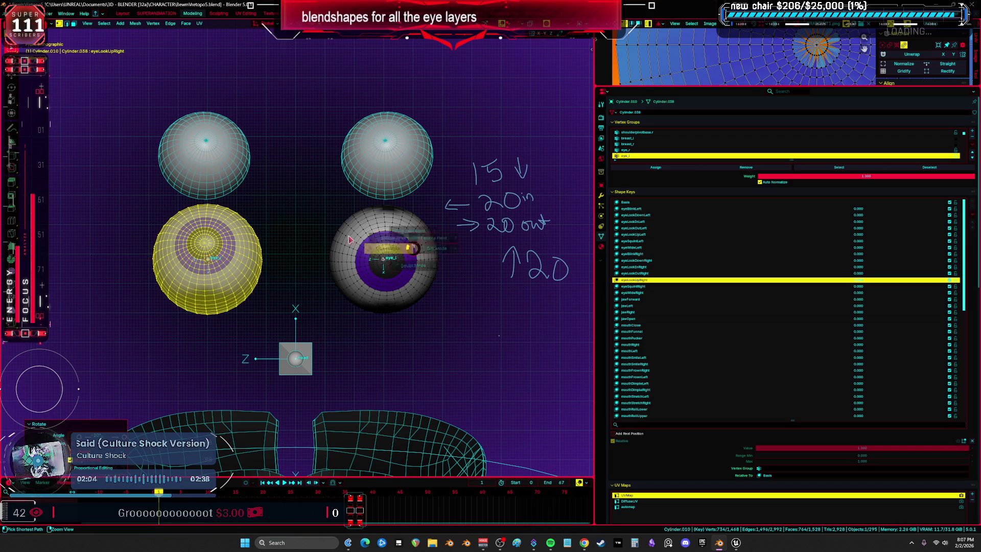
key(BackSpace)
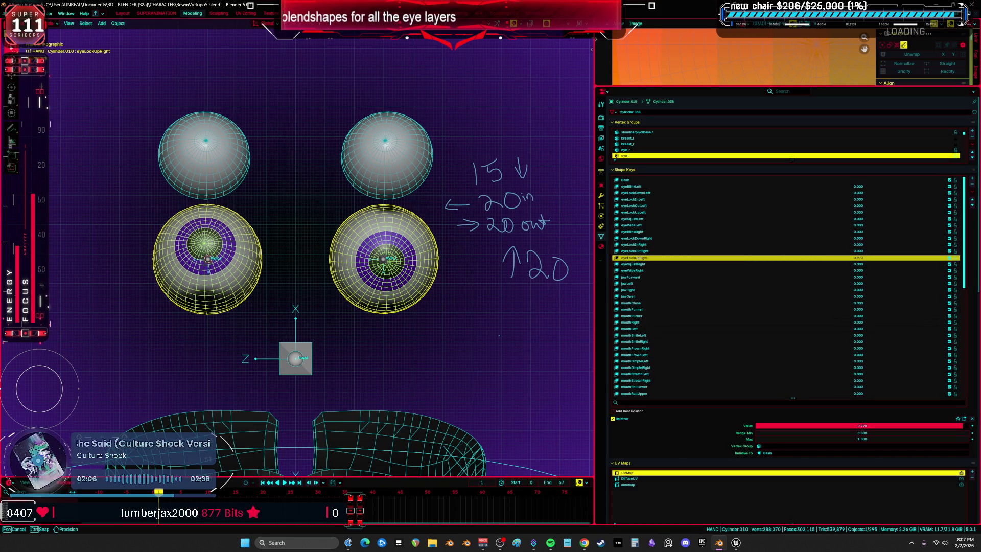
drag(858, 238, 950, 241)
- Rotate the eye 15° about X for eyeLookDownRight, correcting a mistyped -120, then preview it
key(Tab)
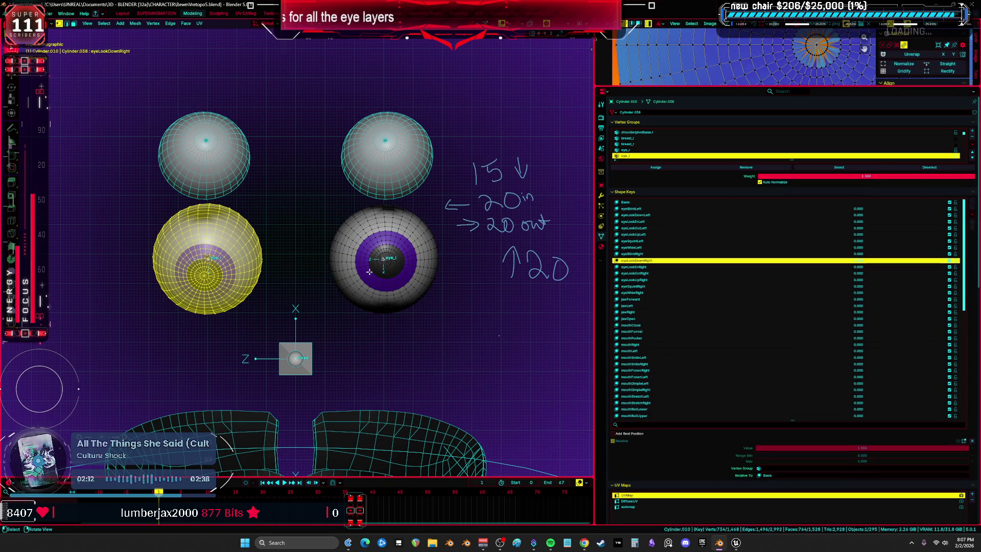
text(rx-120)
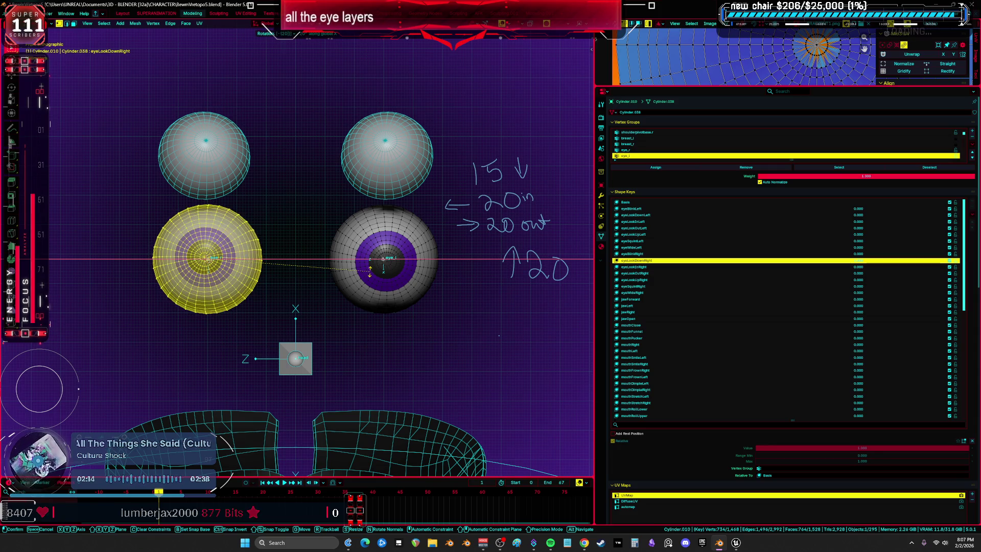
key(Return)
key(r)
key(x)
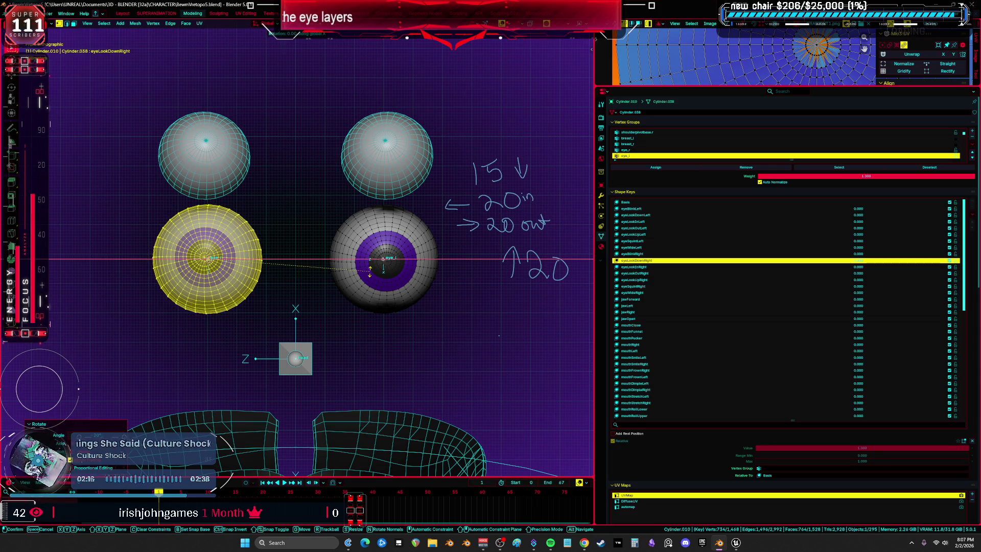
key(x)
key(x)
text(x15)
key(Return)
key(Tab)
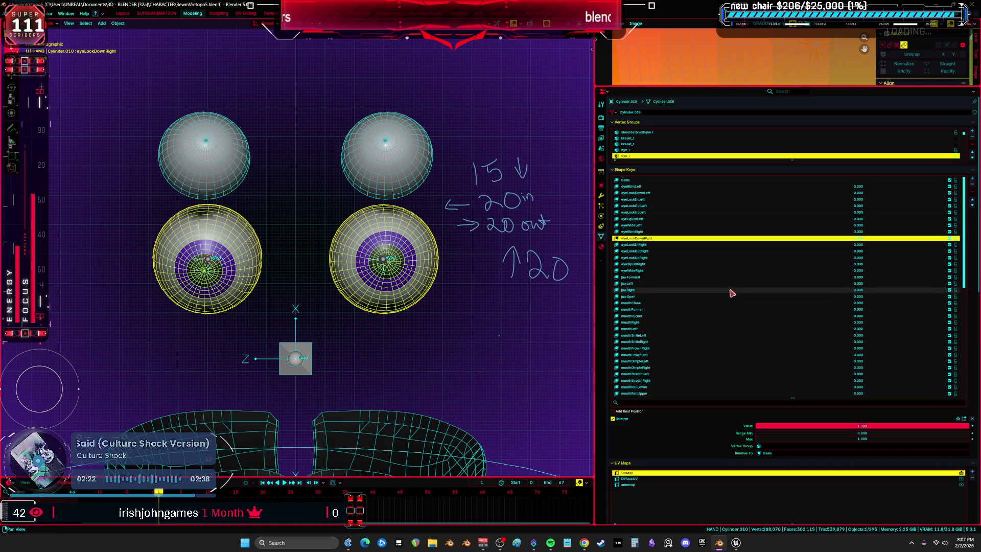
mouse_move(858, 238)
mouse_down()
mouse_move(899, 238)
mouse_move(848, 238)
mouse_move(879, 245)
mouse_move(858, 245)
mouse_up()
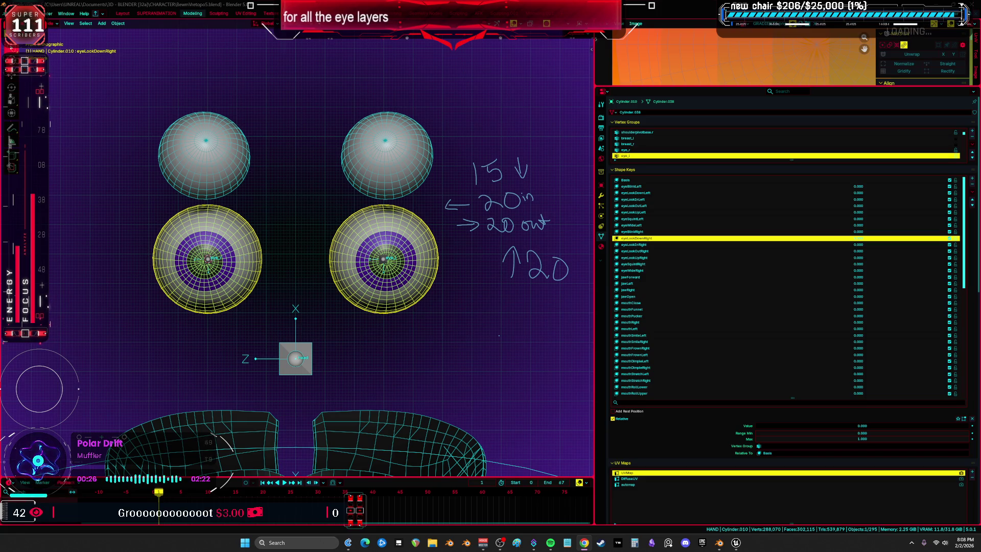
key(slash)
key(g)
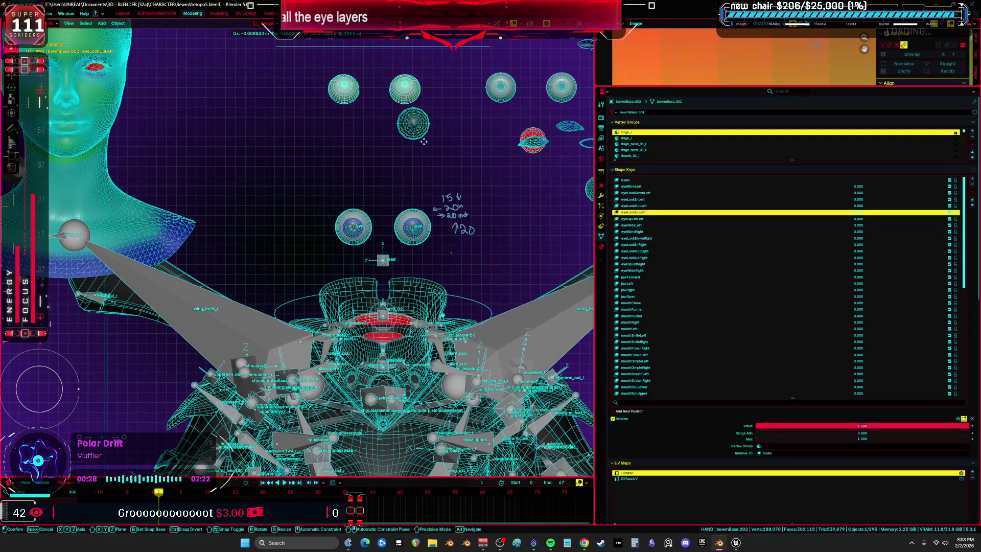
key(Escape)
key(KP_Decimal)
key(alt+h)
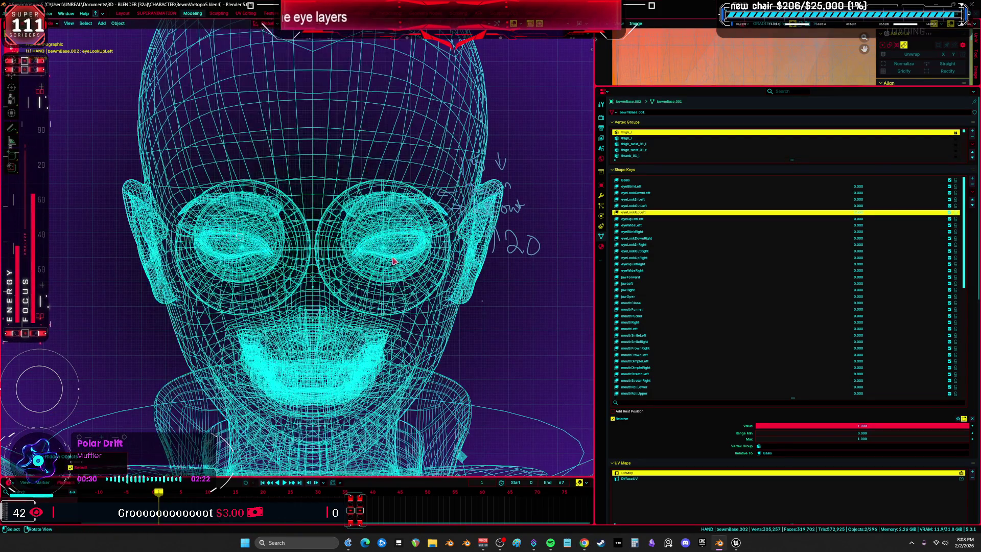
click(402, 245)
click(402, 245)
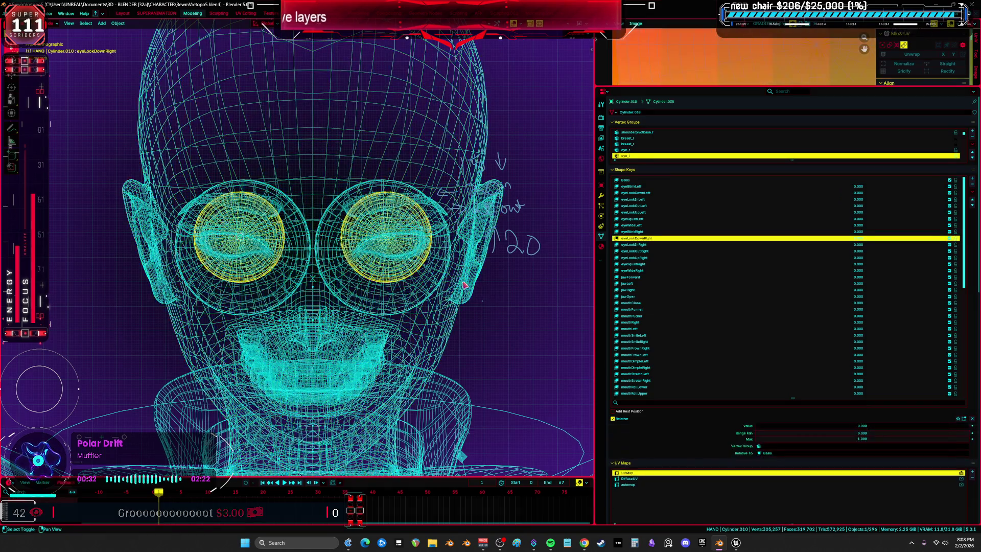
shift+click(444, 299)
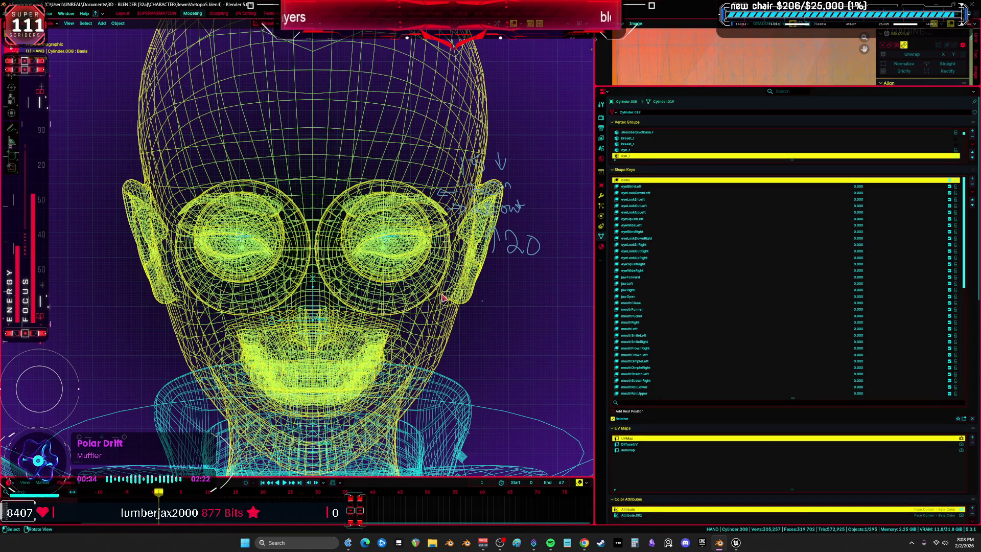
key(KP_Decimal)
key(alt+a)
scroll(405, 225, down, 3)
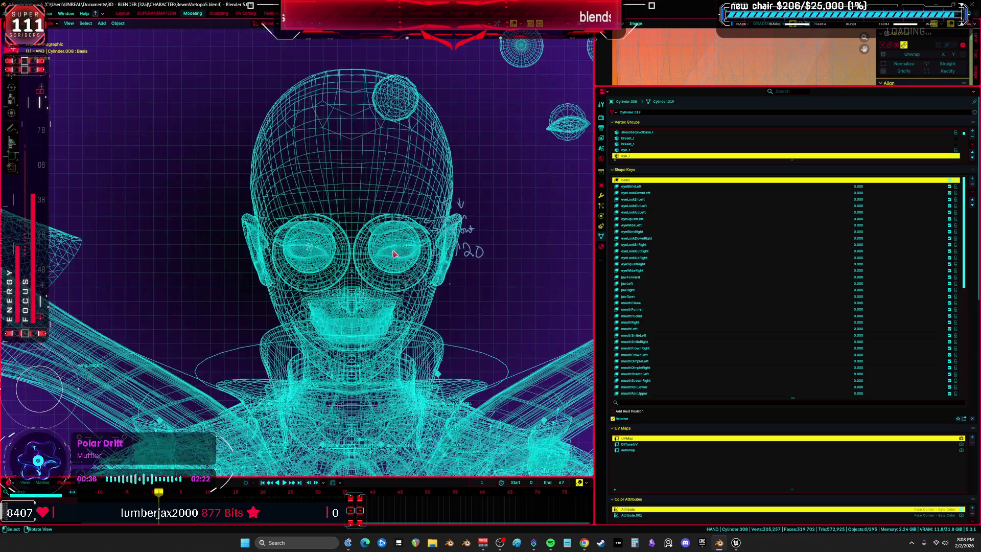
click(414, 246)
click(414, 247)
click(414, 246)
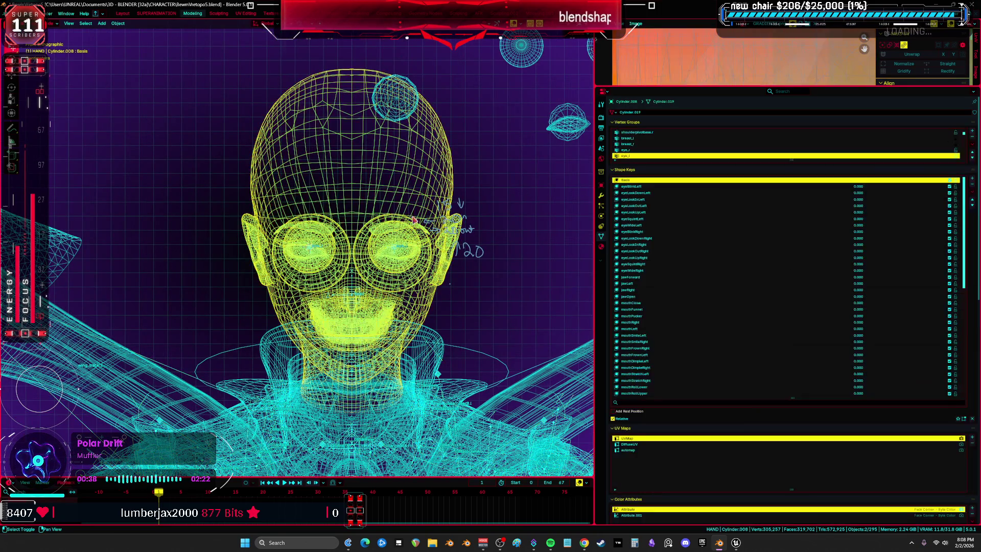
click(414, 246)
key(g)
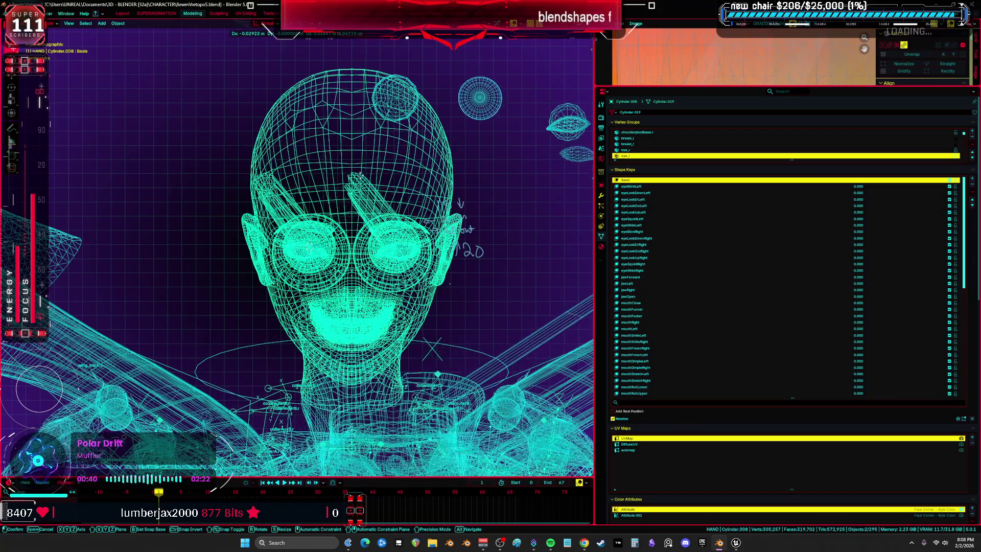
right_click(383, 190)
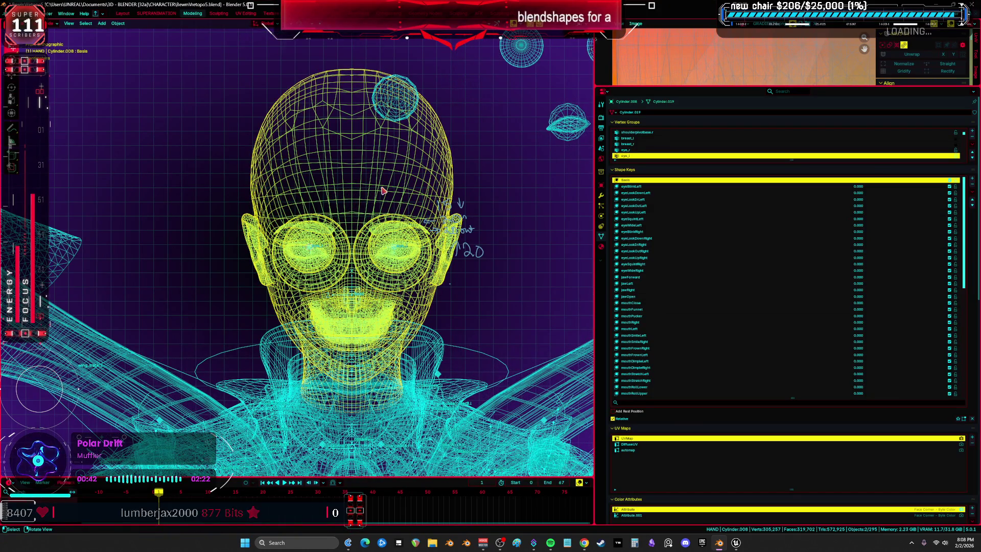
click(11, 14)
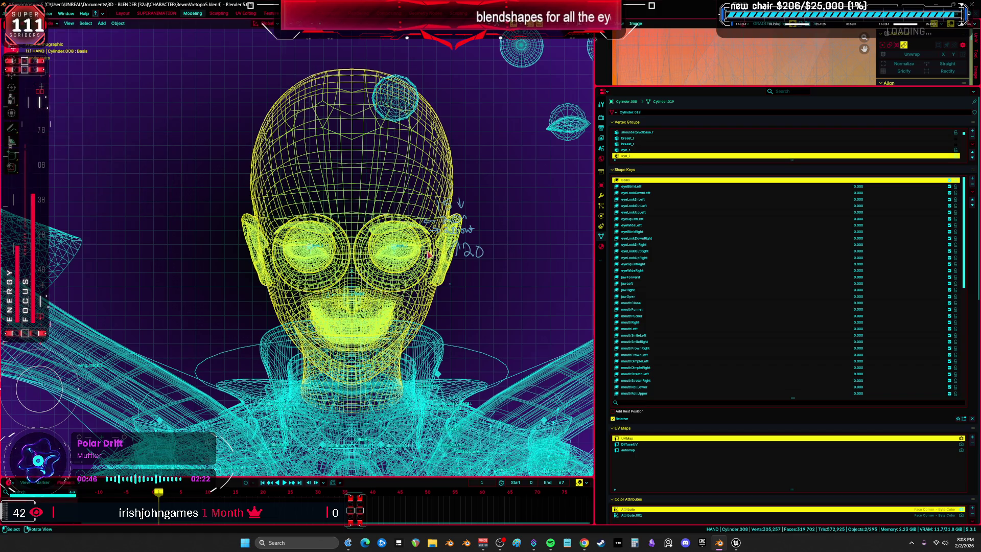
scroll(400, 248, up, 2)
click(372, 246)
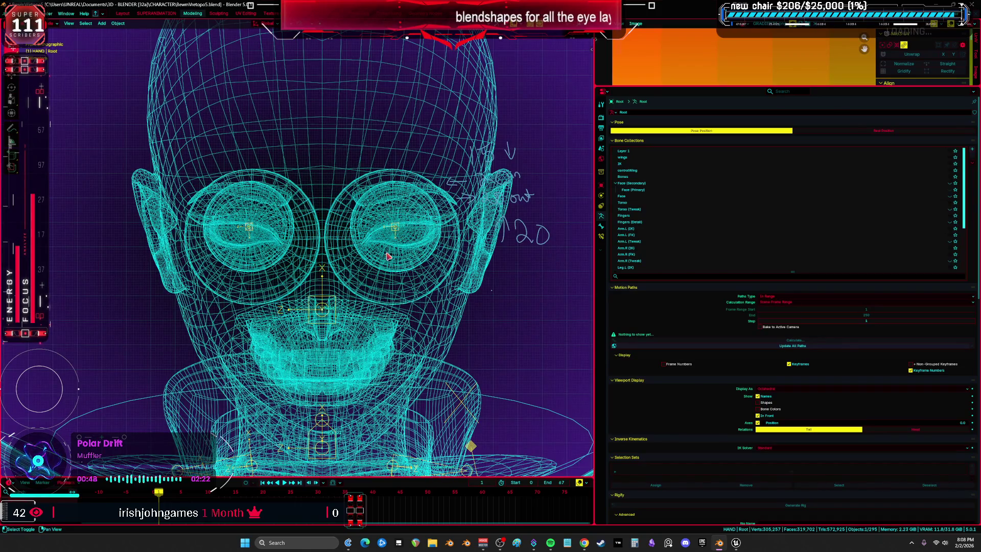
key(ctrl+Tab)
ctrl+click(437, 230)
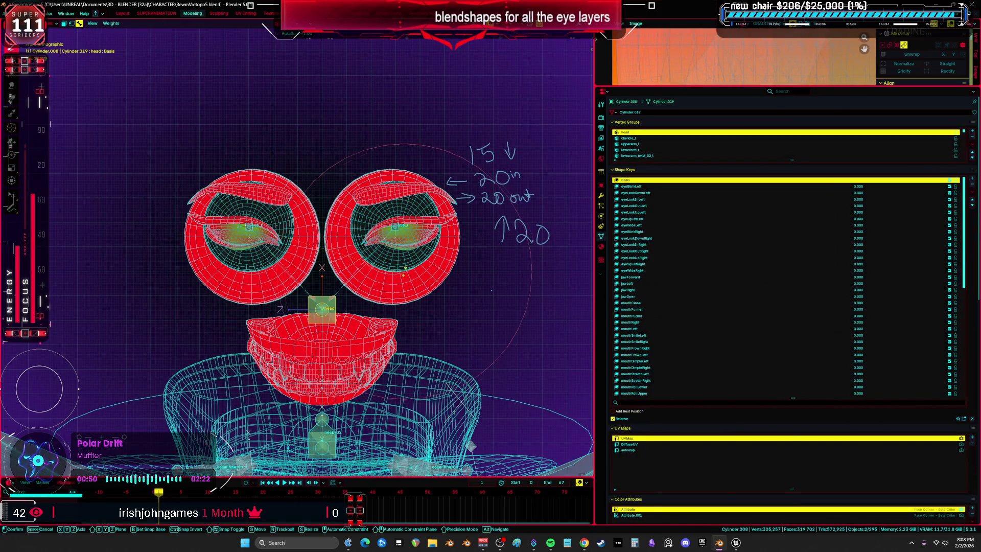
key(ctrl+Tab)
key(alt+h)
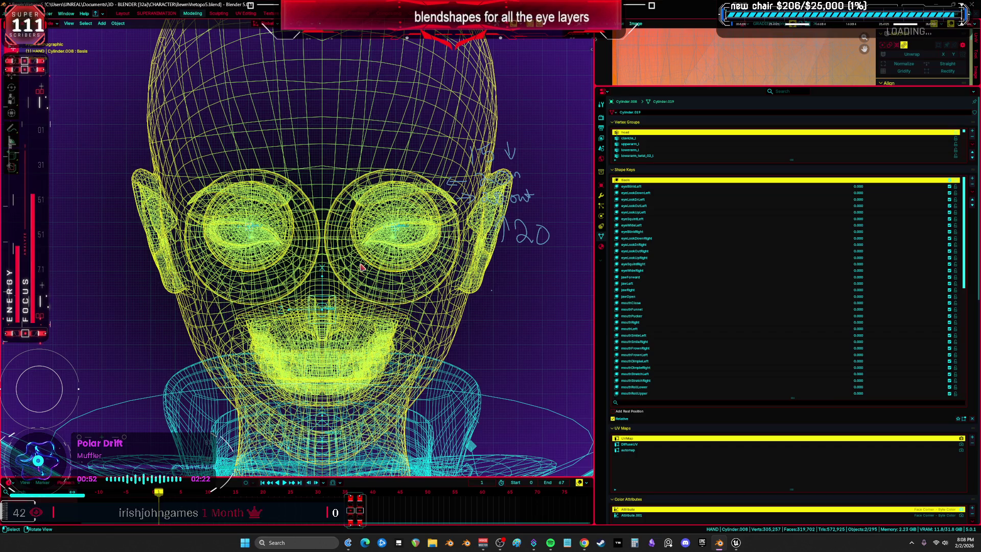
key(h)
key(alt+h)
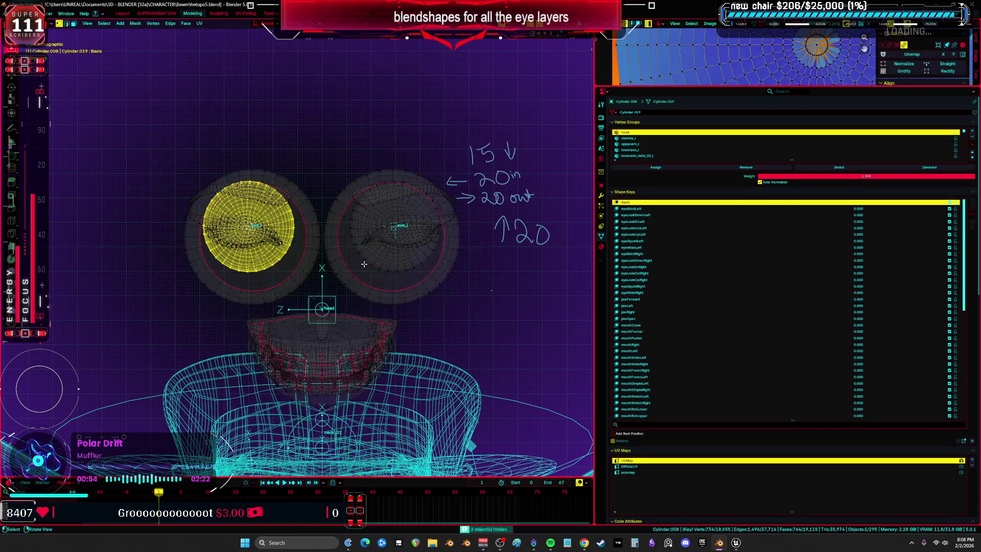
key(Tab)
key(ctrl+Tab)
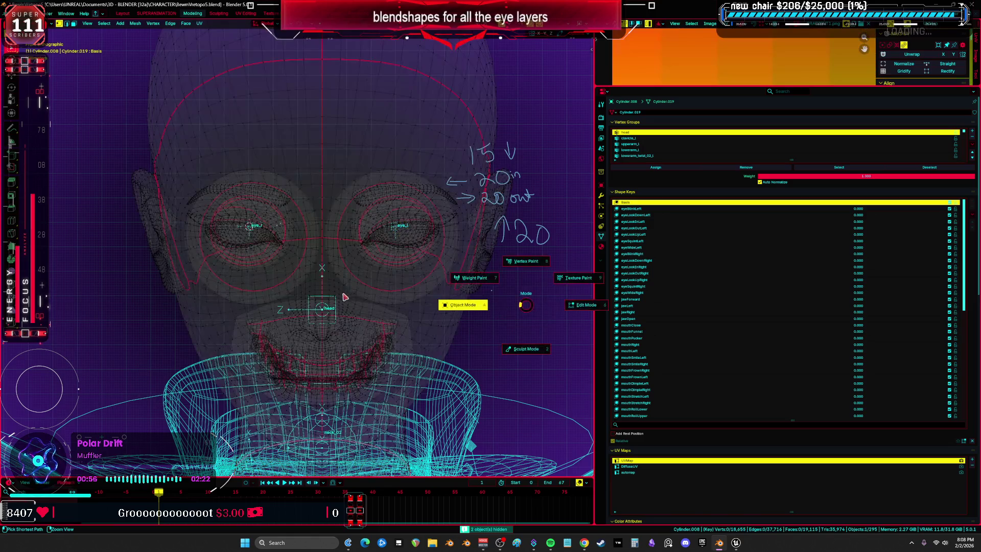
key(alt+h)
click(330, 298)
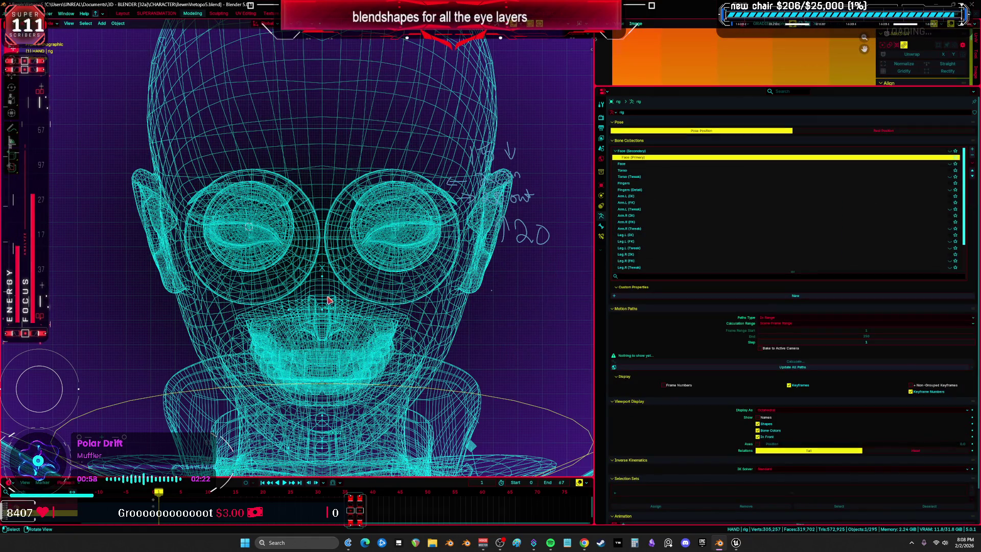
shift+click(341, 269)
key(ctrl+Tab)
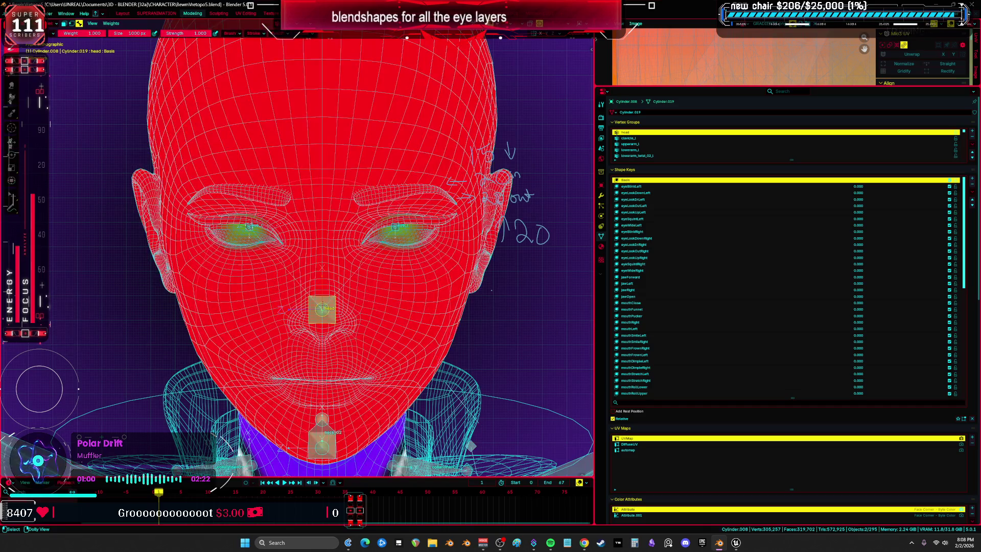
key(r)
key(r)
key(Escape)
scroll(407, 290, down, 2)
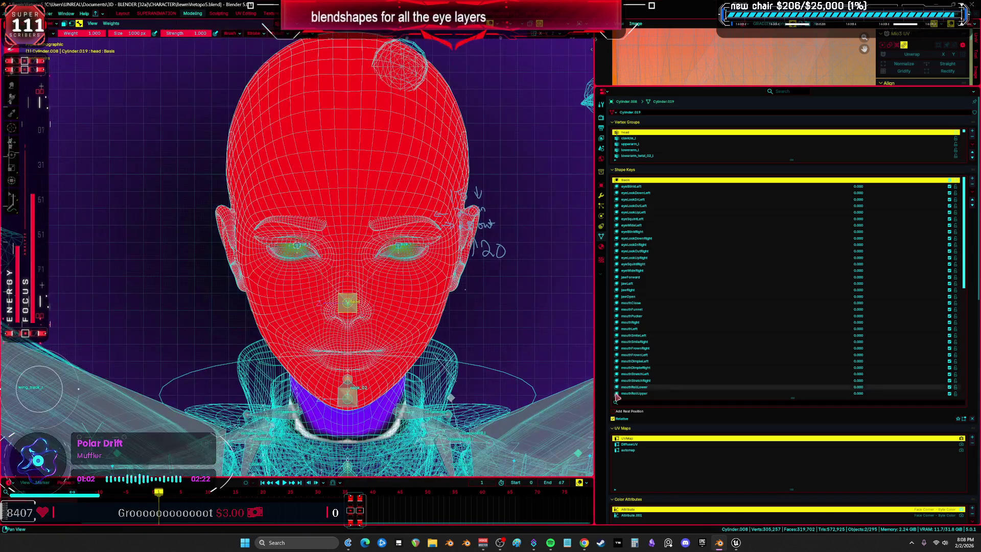
key(ctrl+Tab)
click(358, 306)
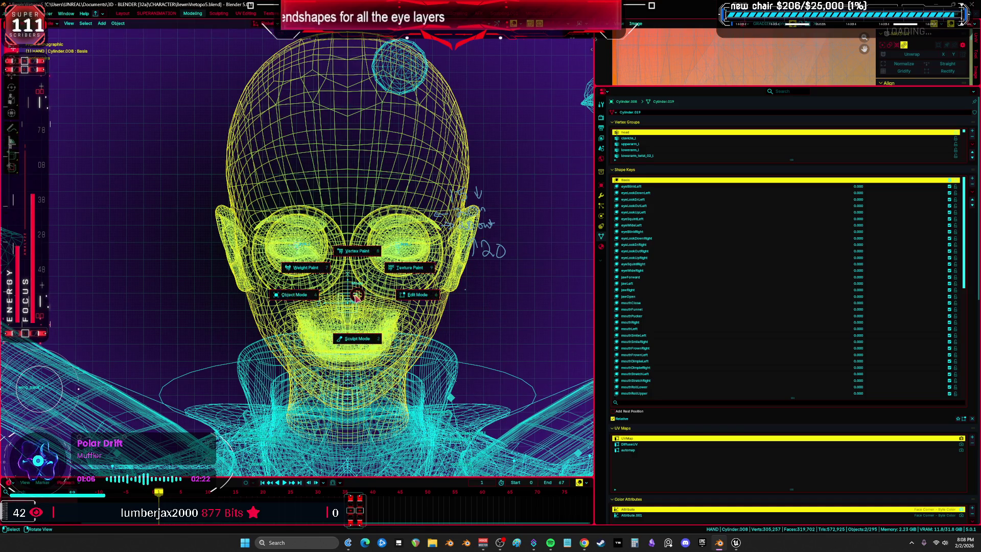
- Rotate and move the rig's neck bone in Pose Mode to turn the head
click(475, 368)
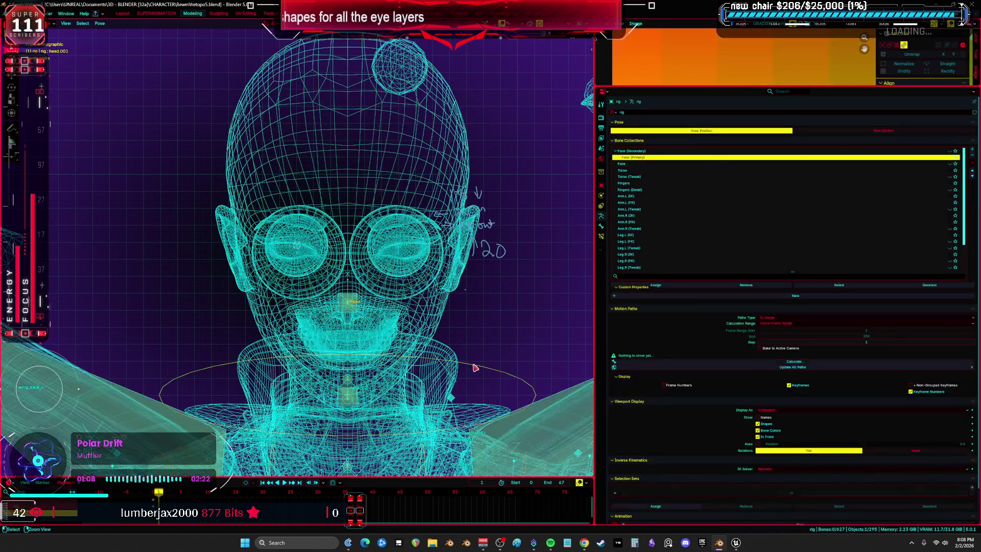
key(r)
key(r)
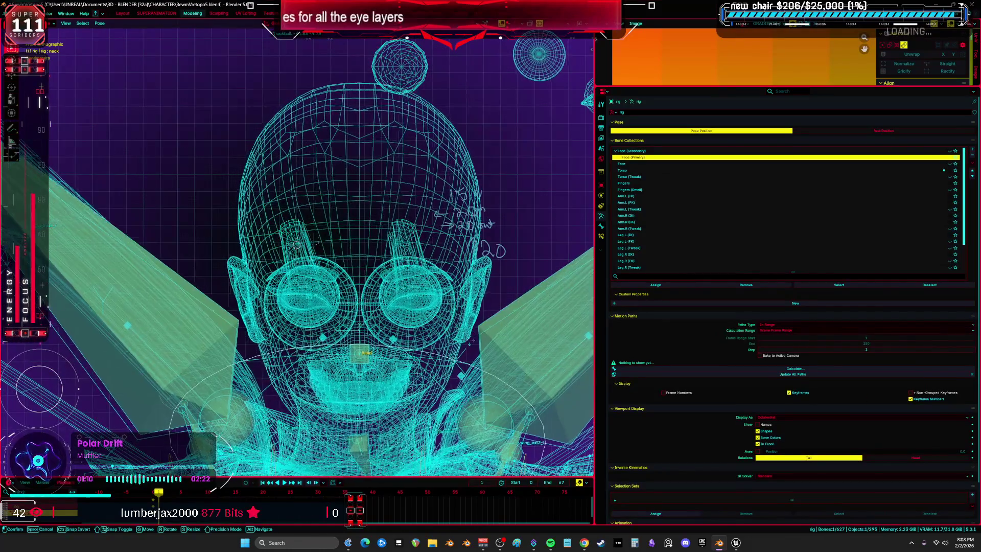
click(464, 348)
mouse_move(464, 348)
middle_down()
mouse_move(404, 313)
mouse_move(374, 312)
mouse_move(458, 317)
middle_up()
key(g)
click(374, 312)
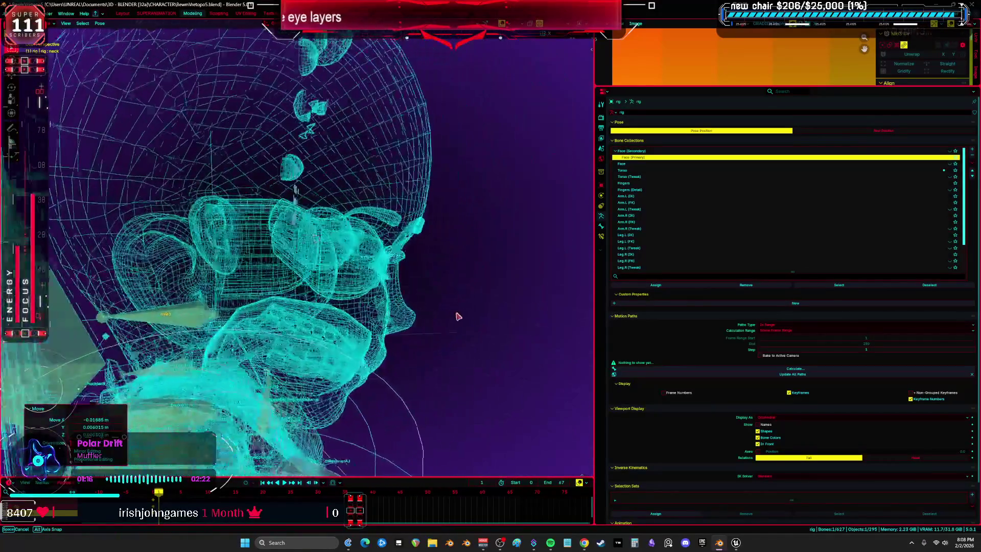
key(r)
key(r)
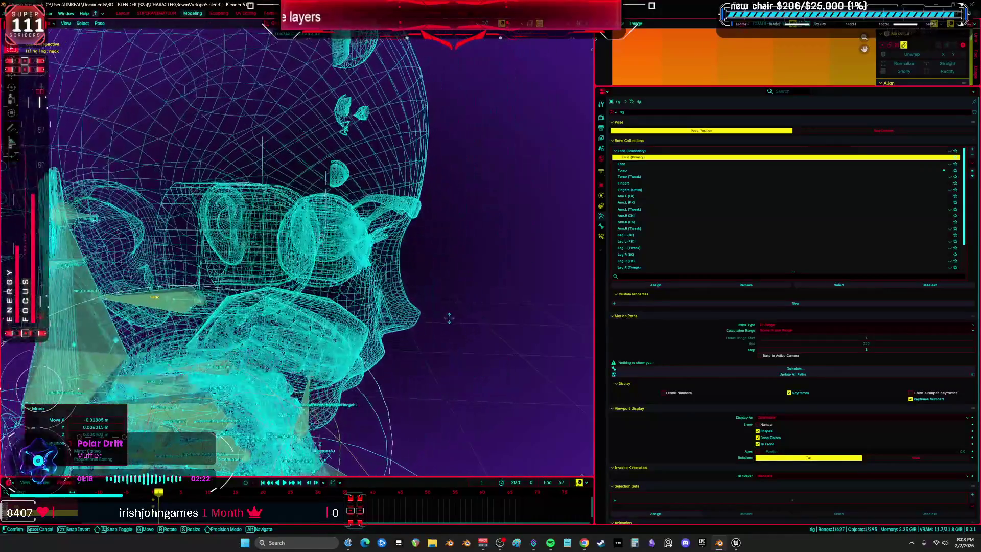
key(Return)
mouse_move(358, 307)
middle_down()
mouse_move(228, 324)
mouse_move(276, 298)
middle_up()
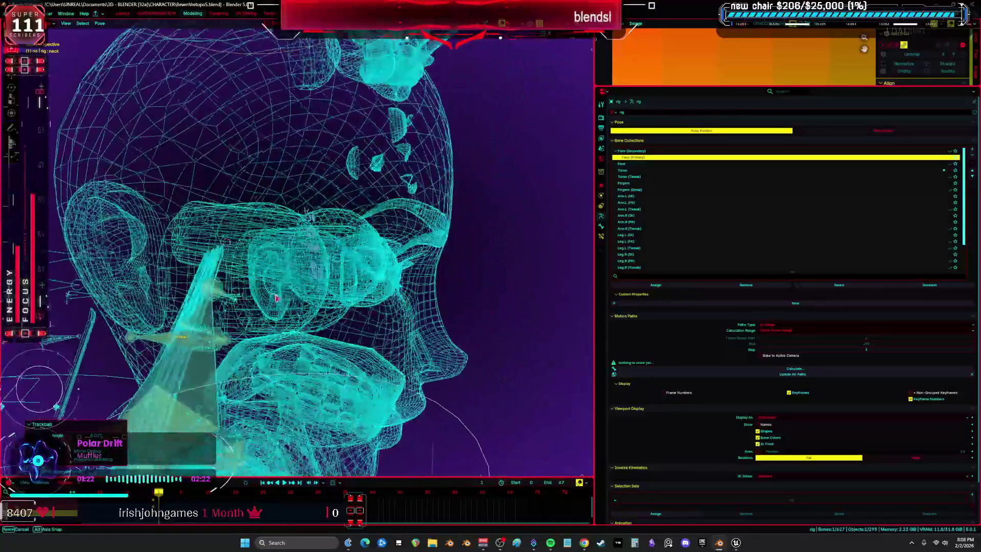
- Select the rig and head mesh and enter Weight Paint mode
key(ctrl+Tab)
click(337, 270)
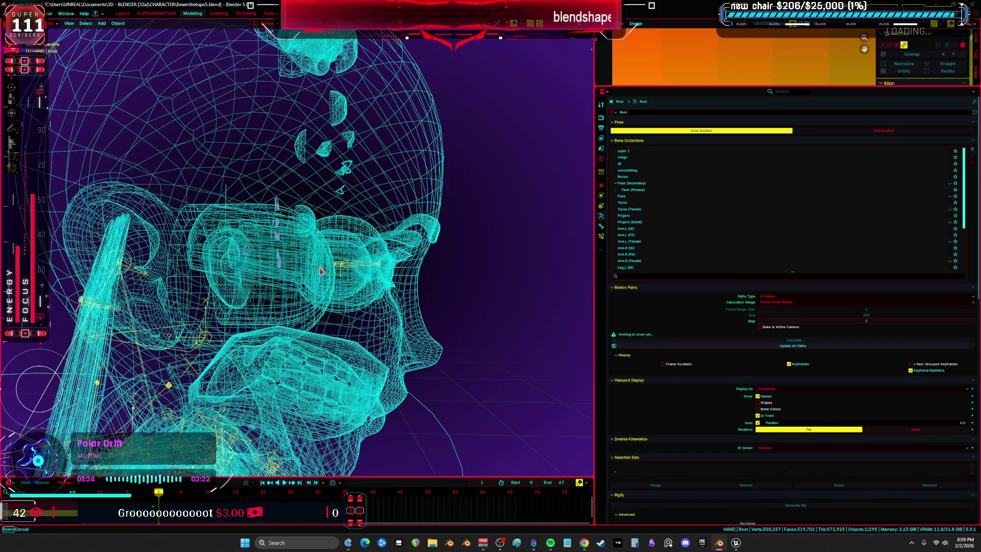
shift+click(322, 264)
key(ctrl+Tab)
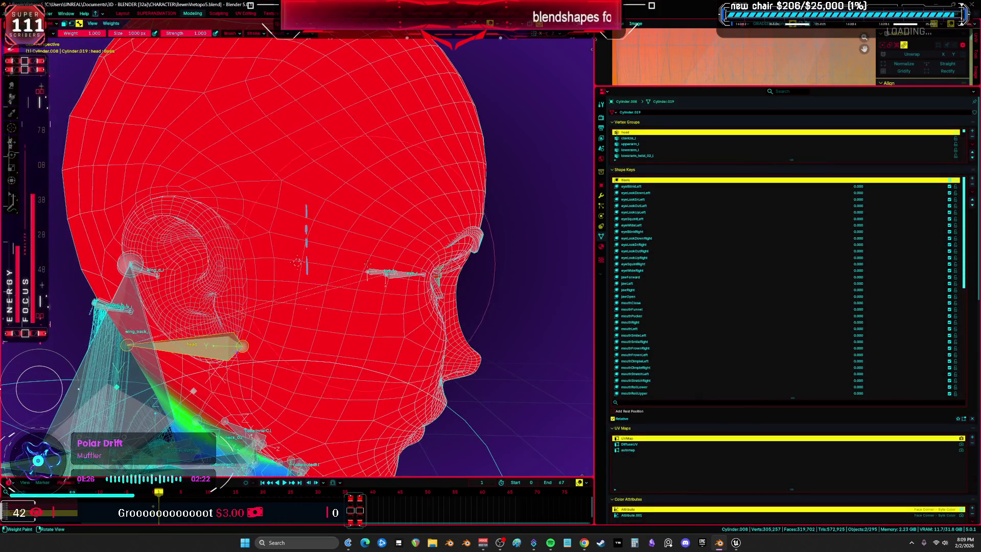
- Toggle the head mesh into Edit Mode and back to Object Mode, viewing it front and side
key(Tab)
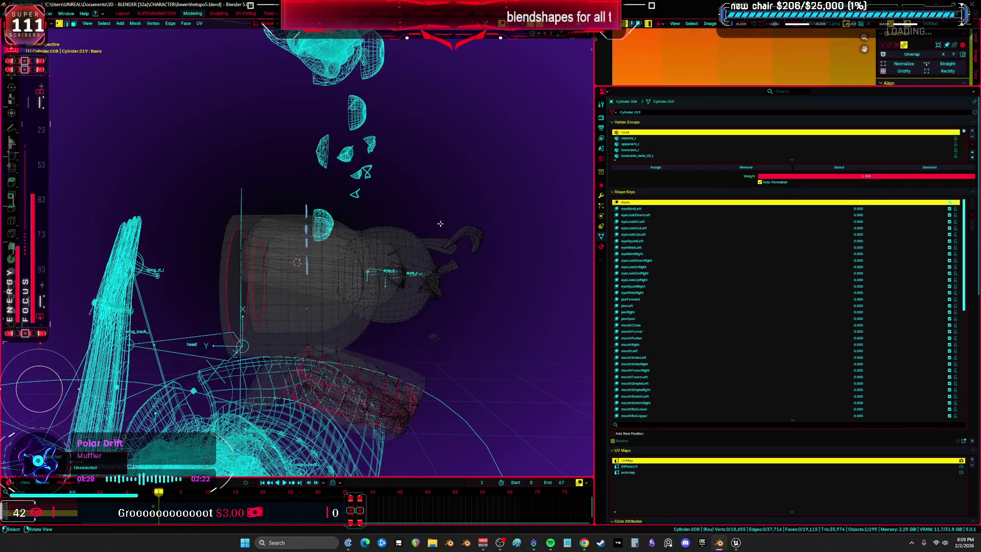
key(ctrl+Tab)
click(435, 286)
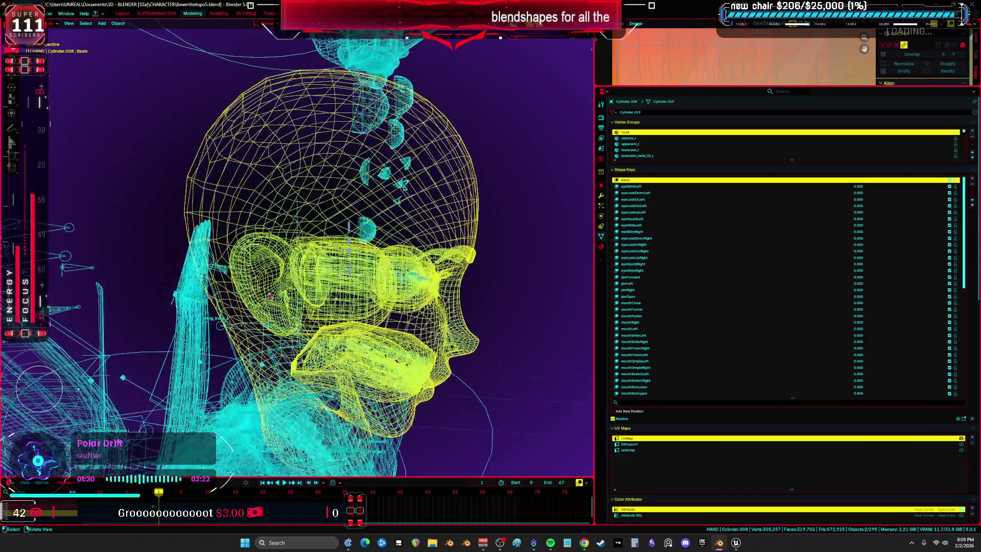
scroll(270, 296, down, 5)
key(KP_1)
scroll(302, 315, up, 5)
middle_drag(303, 315, 292, 244)
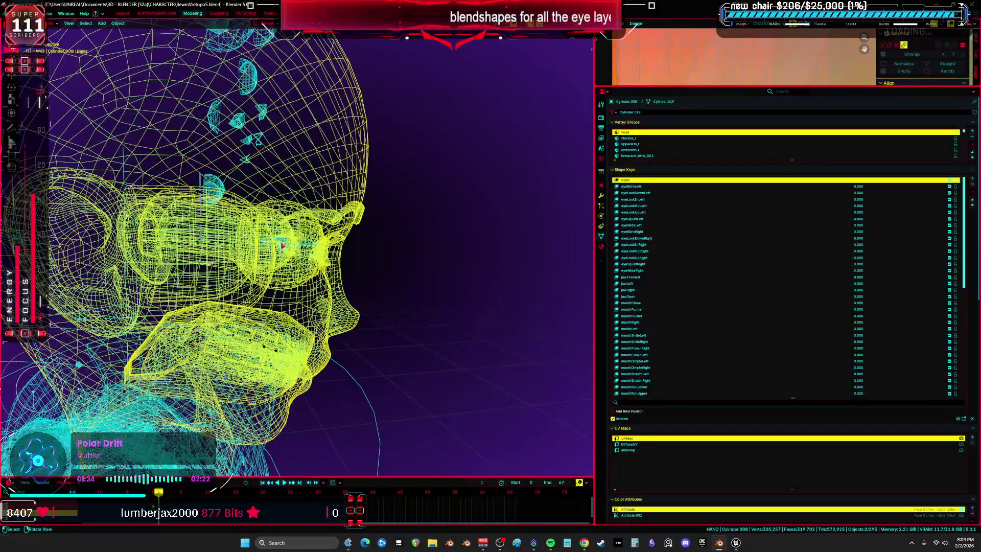
- Inspect the eye mesh in Weight Paint and Edit Mode, isolating it in local view
click(309, 210)
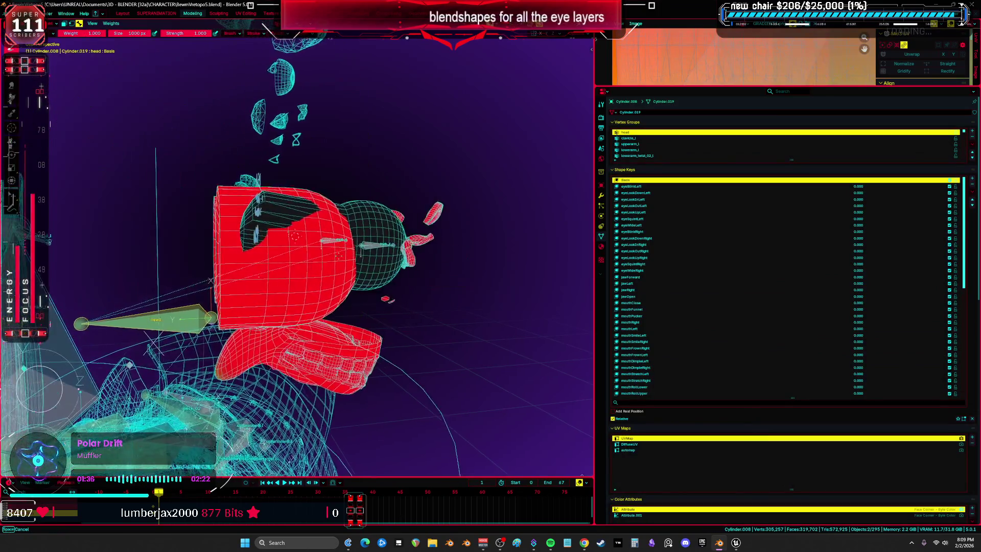
mouse_move(459, 230)
middle_down()
mouse_move(439, 240)
mouse_move(391, 227)
mouse_move(426, 261)
mouse_move(336, 258)
middle_up()
scroll(360, 254, down, 2)
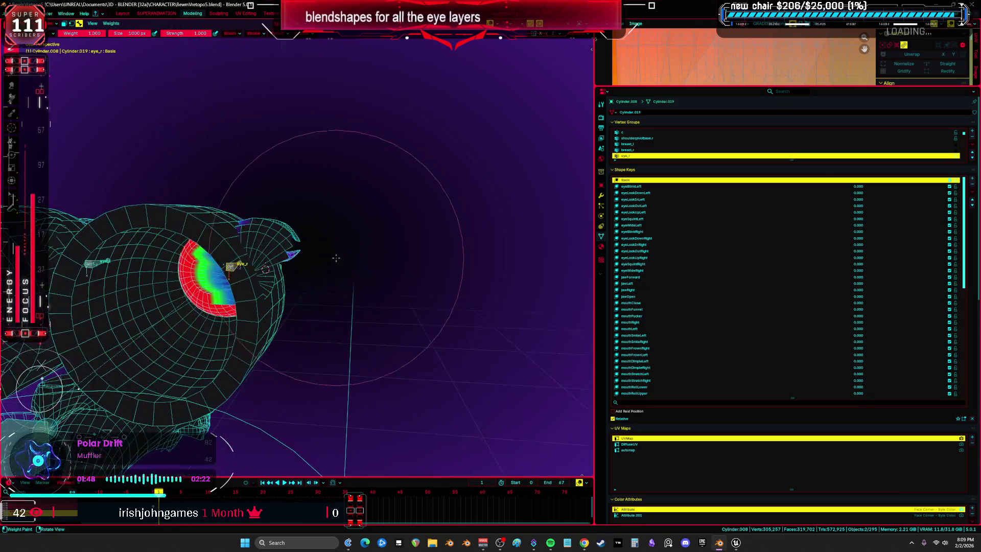
key(Tab)
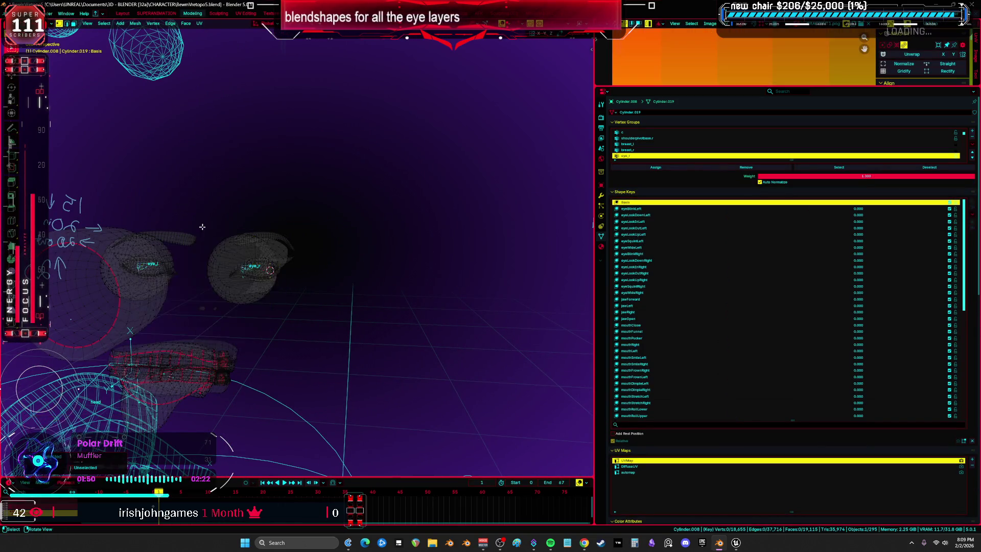
middle_drag(202, 226, 141, 209)
key(Tab)
key(KP_Divide)
mouse_move(296, 252)
middle_down()
mouse_move(331, 276)
mouse_move(358, 261)
mouse_move(402, 337)
mouse_move(414, 338)
mouse_move(235, 261)
middle_up()
- Frame the red eye_r-weighted eyeball in Weight Paint and view it from the front
key(ctrl+Tab)
key(KP_Decimal)
mouse_move(233, 309)
middle_down()
mouse_move(117, 251)
mouse_move(266, 240)
middle_up()
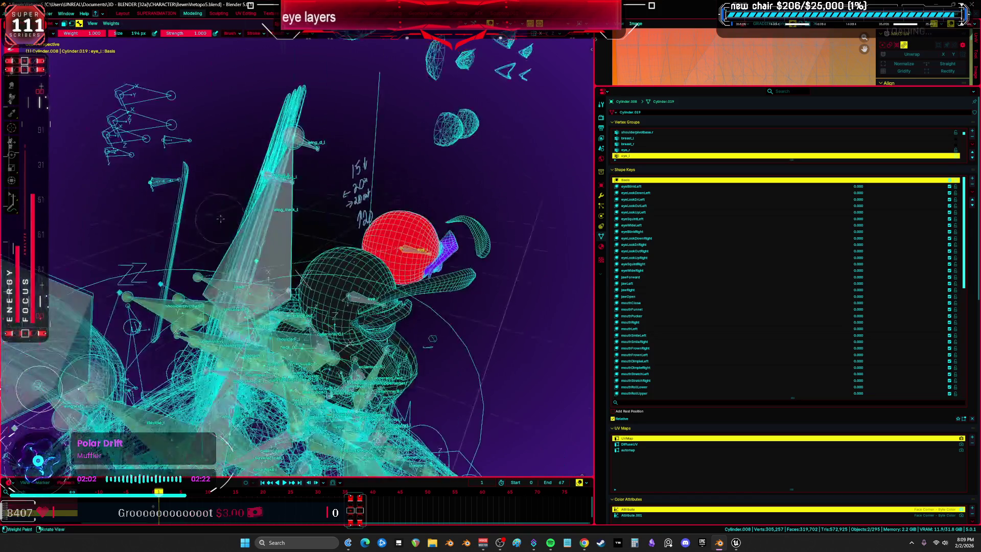
key(KP_1)
scroll(365, 238, up, 3)
key(ctrl+Tab)
click(291, 244)
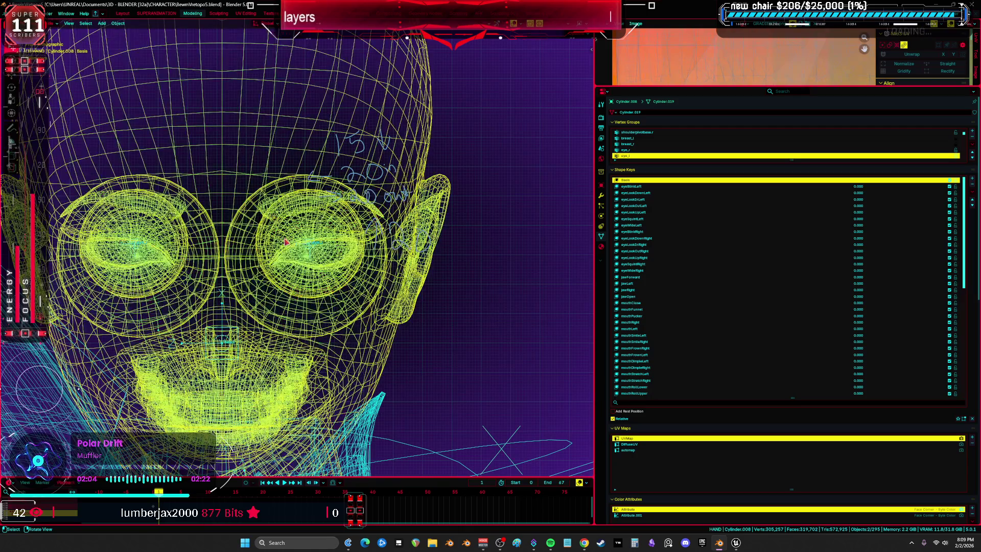
- Switch to solid shading and put the Root rig into Pose Mode
key(Tab)
key(Tab)
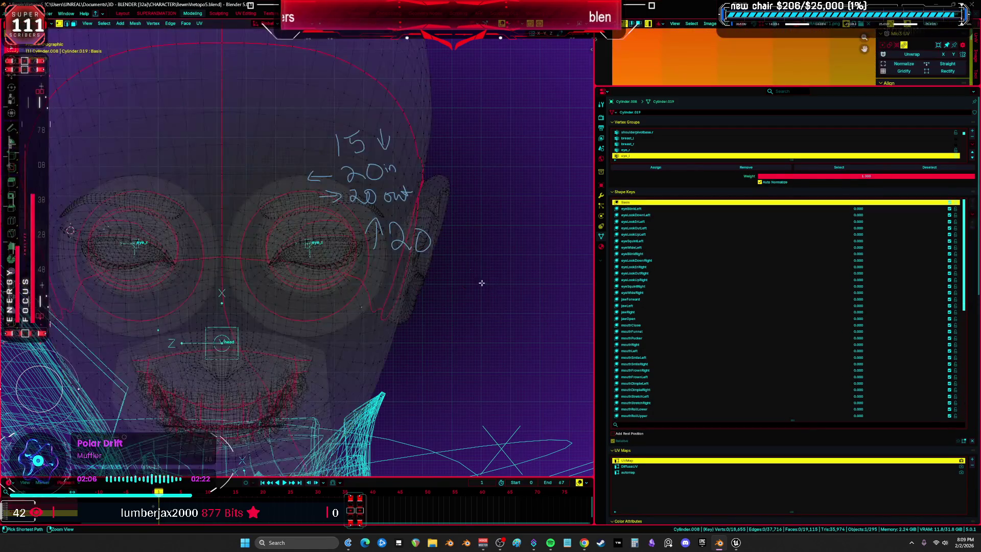
scroll(356, 209, down, 2)
key(shift+z)
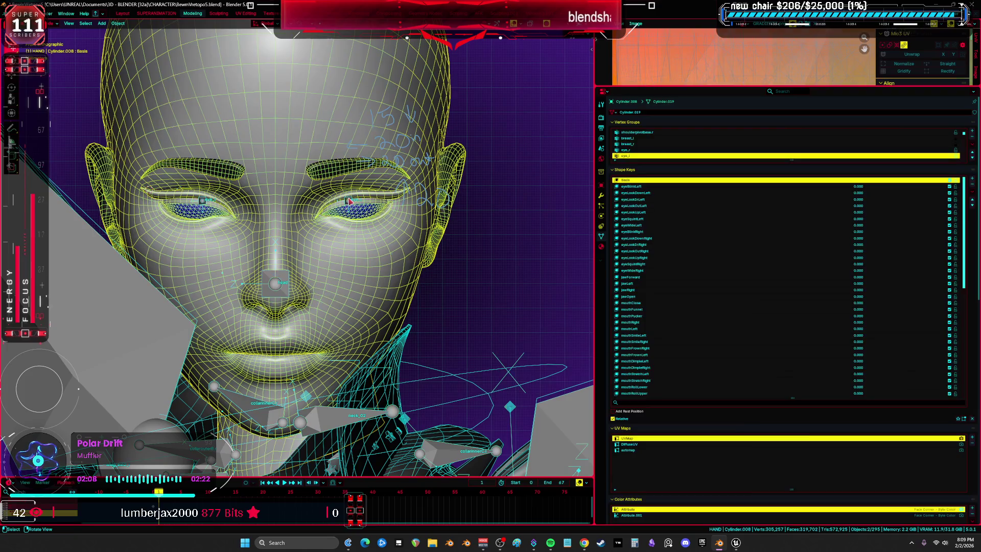
click(350, 201)
key(ctrl+Tab)
scroll(382, 221, up, 2)
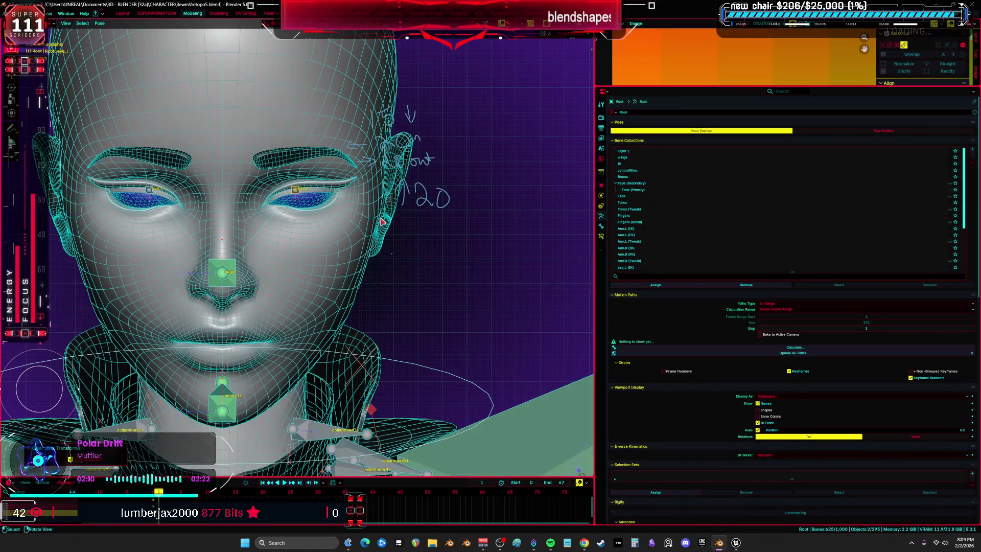
- Select the head bone and maximize the 3D view with Ctrl+Space, keeping the rig in Pose Mode
click(223, 274)
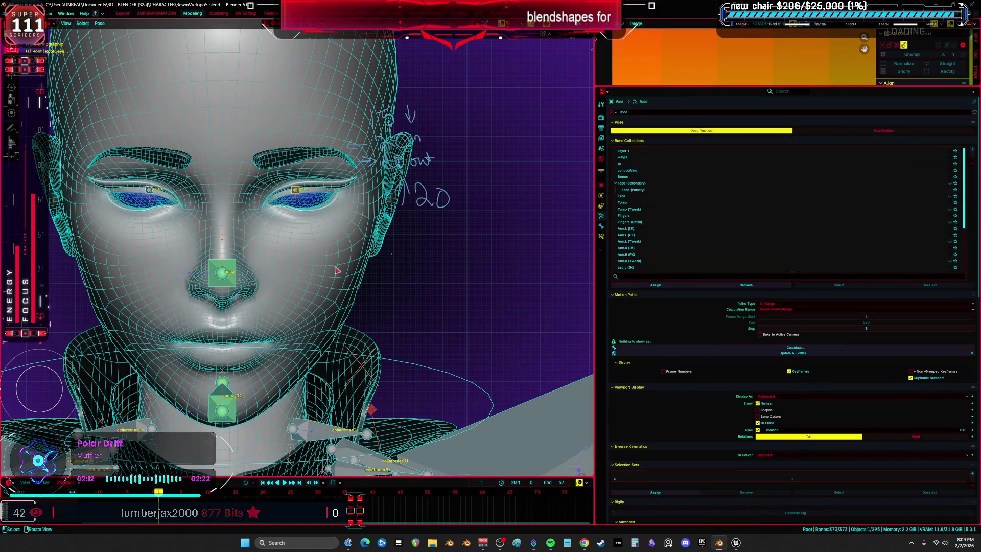
key(shift+alt+z)
scroll(391, 262, down, 3)
key(shift+alt+z)
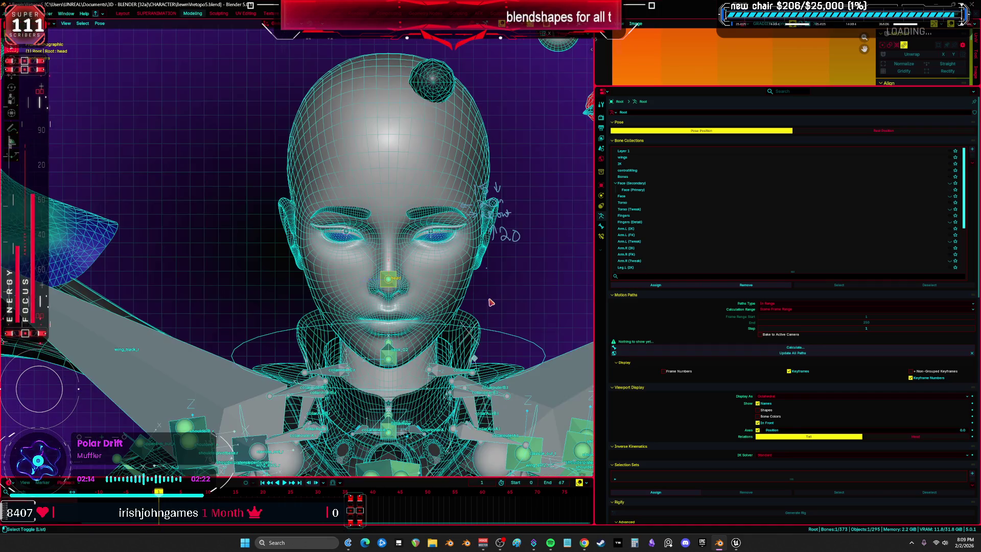
scroll(444, 279, up, 1)
key(ctrl+space)
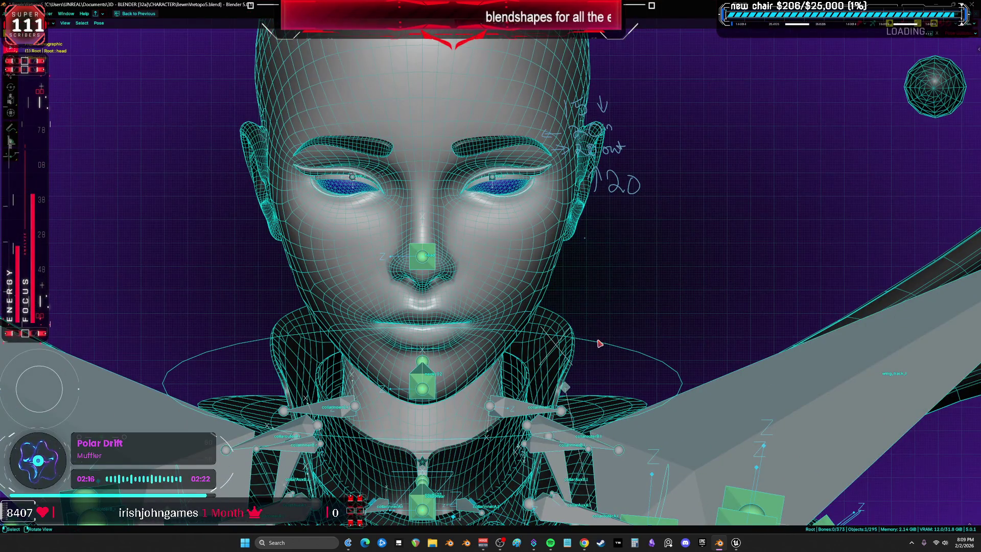
key(ctrl+Tab)
key(ctrl+Tab)
scroll(603, 342, down, 3)
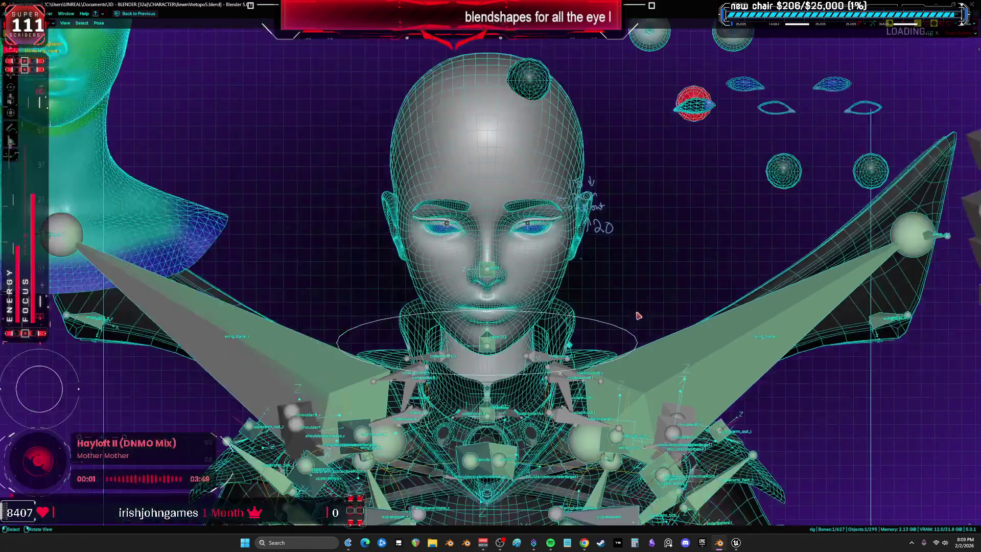
key(r)
key(Escape)
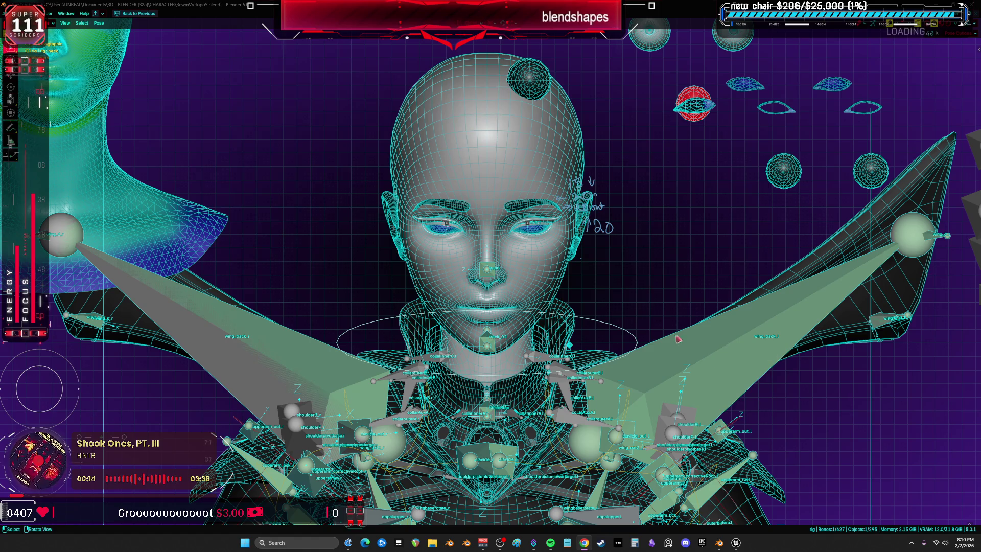
- Switch to wireframe shading, return to Object Mode, and select the two head meshes
scroll(678, 339, up, 5)
scroll(545, 266, down, 2)
key(z)
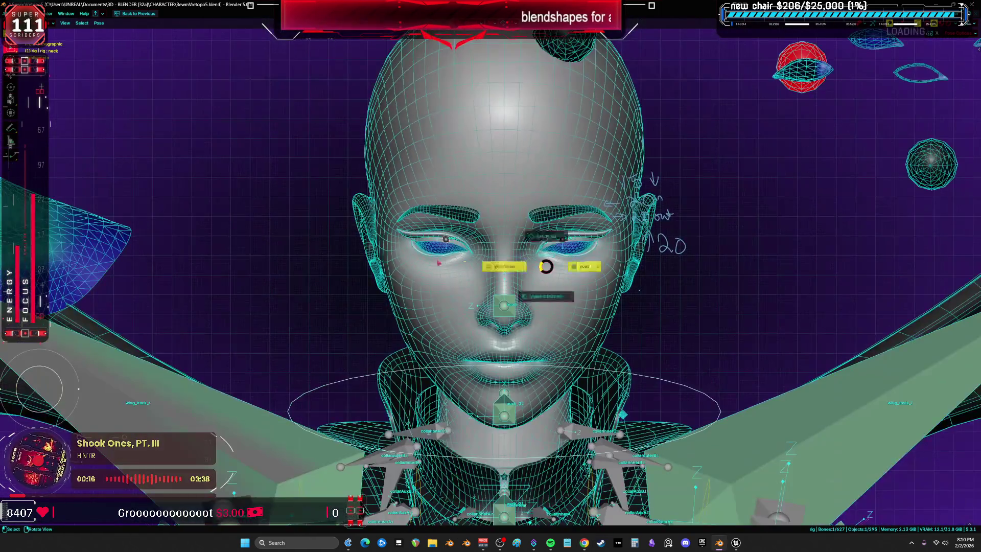
click(438, 262)
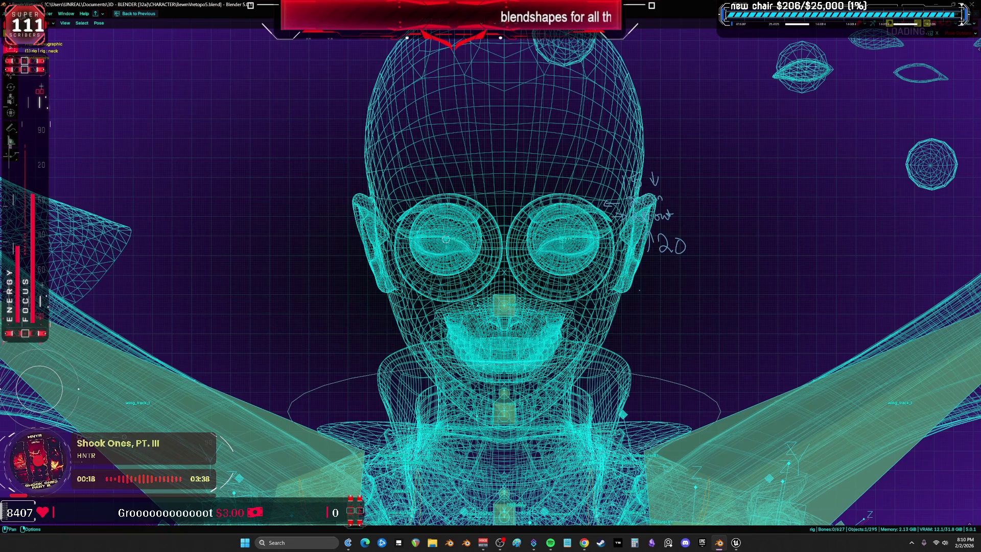
key(ctrl+Tab)
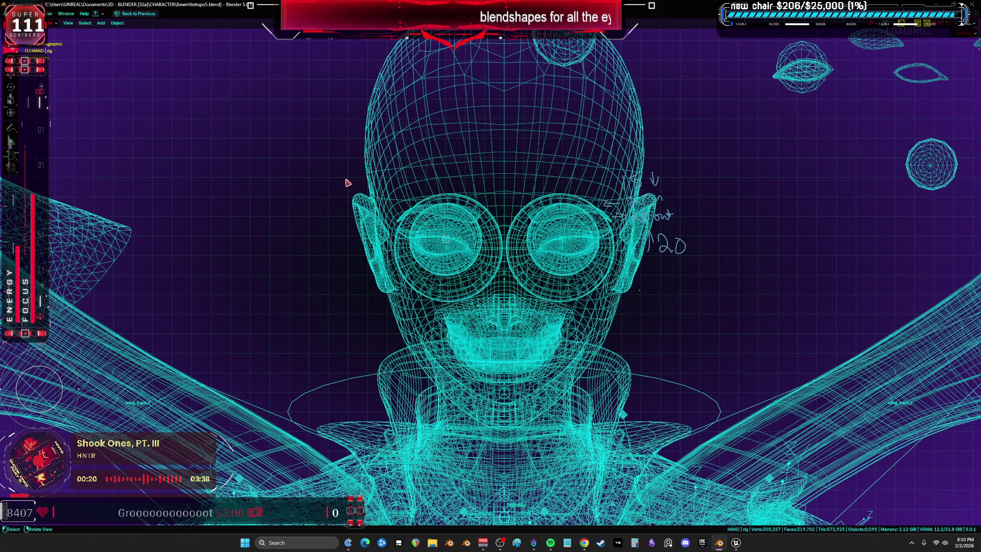
click(467, 242)
click(447, 243)
shift+click(388, 204)
- Export the selection as facetestskm.fbx using the UE Skeletal Basic preset
click(17, 13)
mouse_move(54, 128)
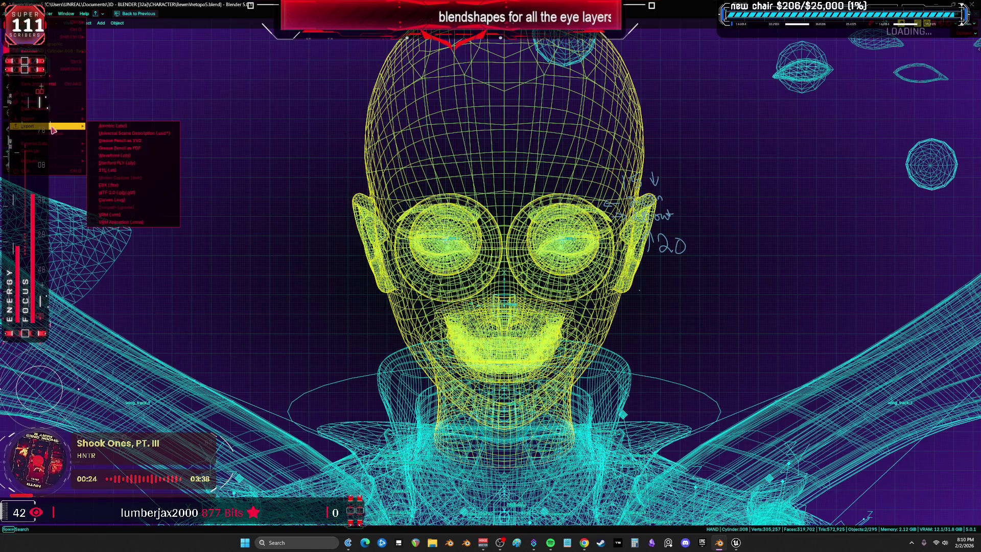
click(163, 190)
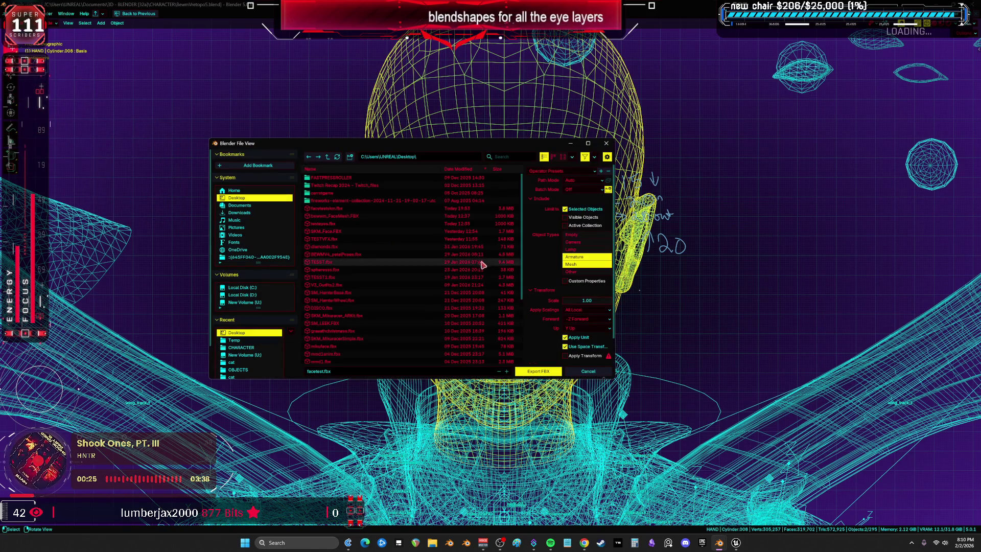
click(358, 209)
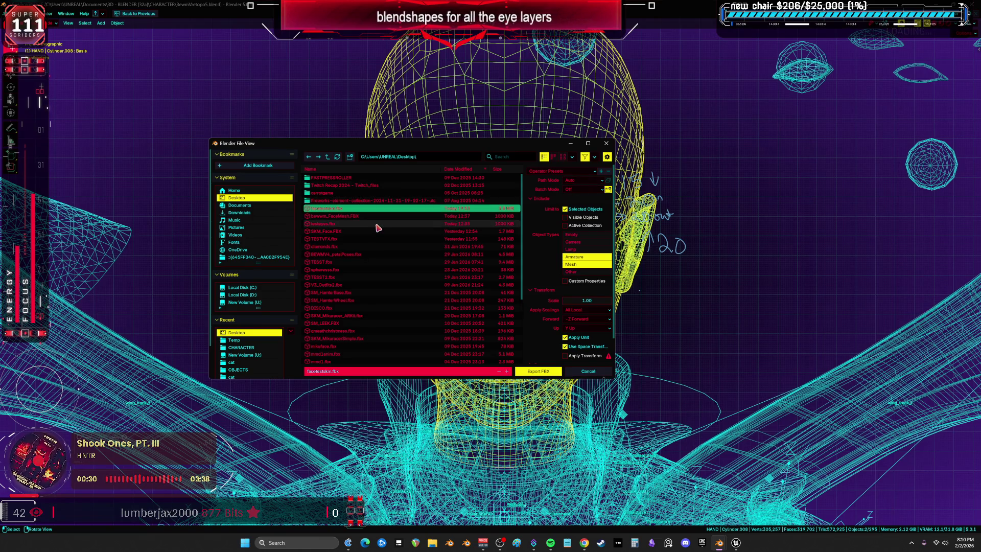
click(554, 171)
click(557, 189)
click(548, 373)
- Save the blend file BewmVretopo5.blend
scroll(548, 376, down, 3)
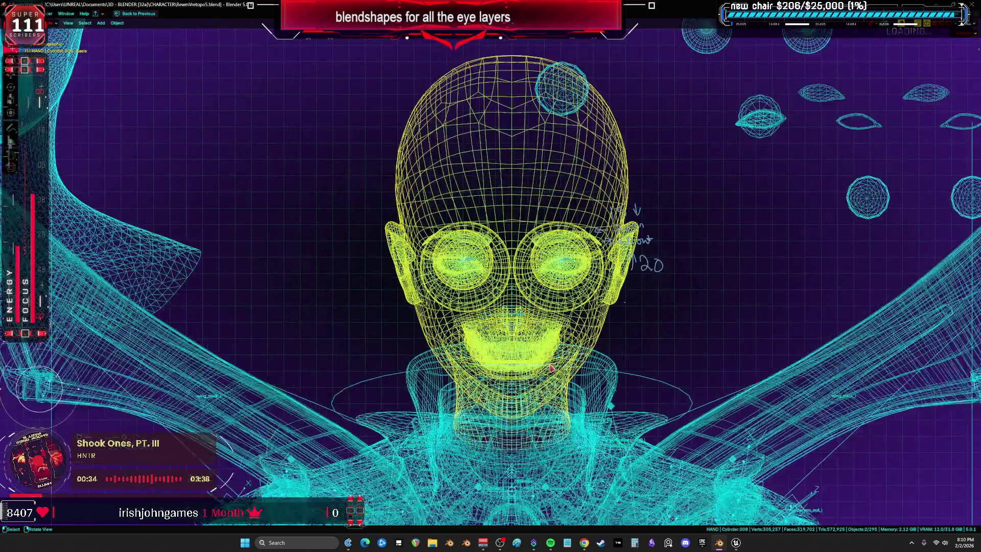
shift+middle_drag(550, 321, 510, 304)
key(ctrl+s)
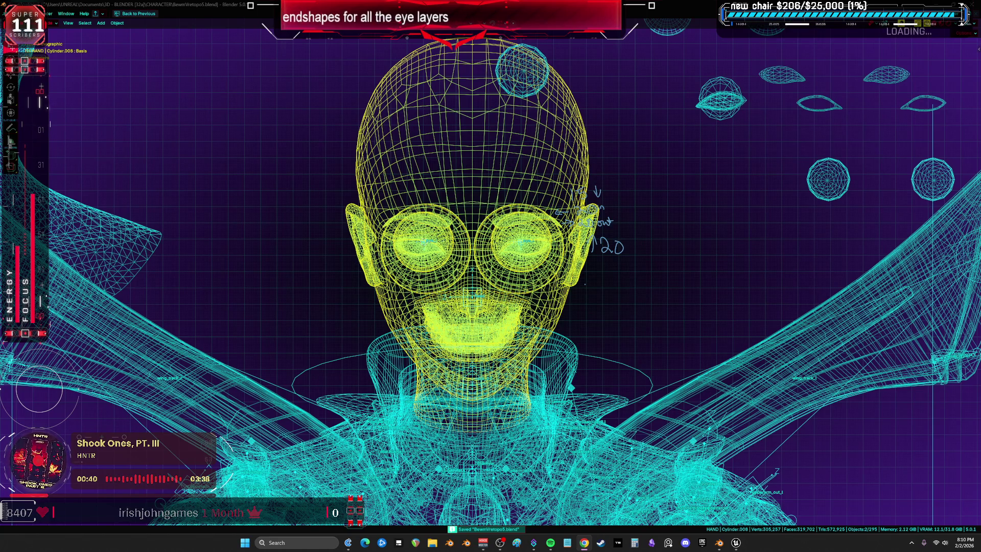
- Switch to Unreal Engine and select the facetestskm asset in the BewmV folder
click(735, 543)
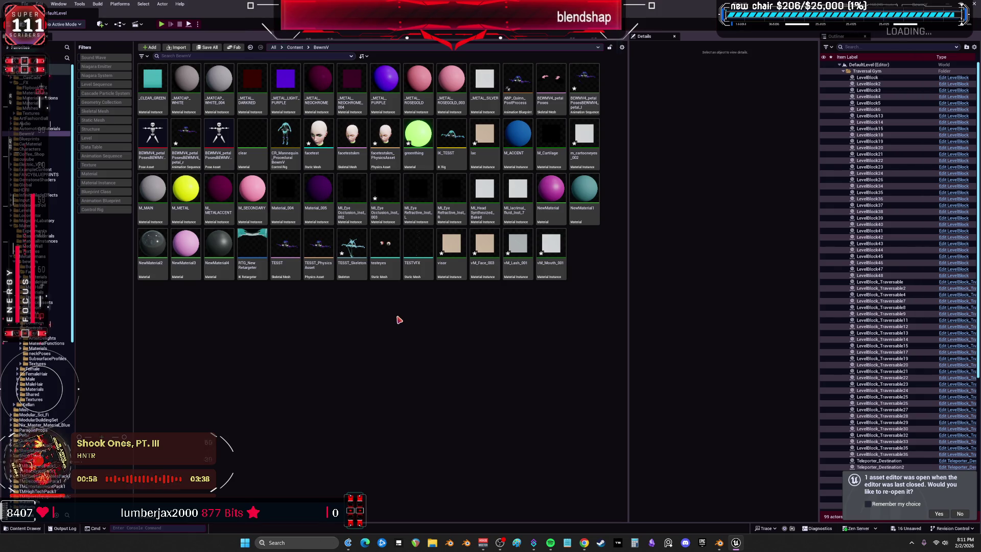
click(352, 134)
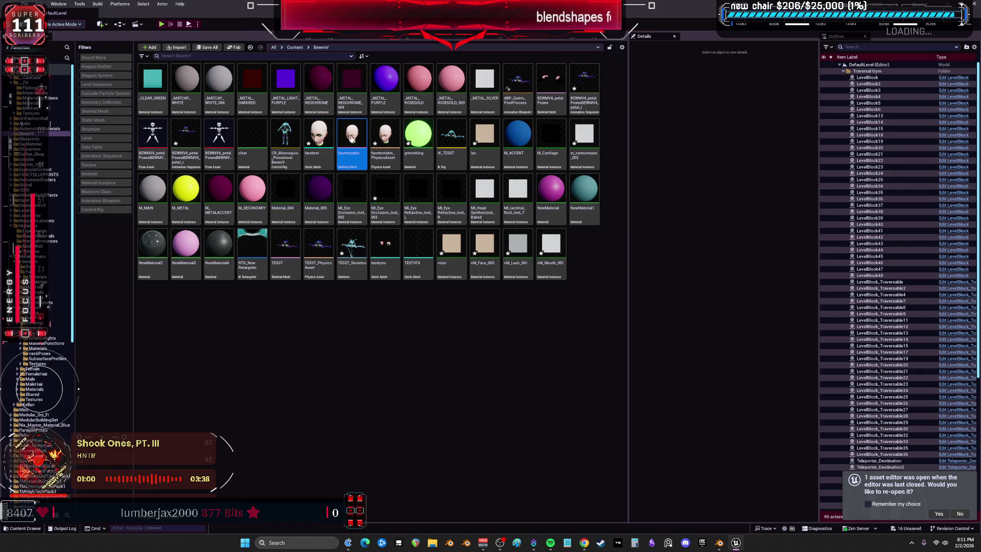
- Reimport facetestskm from the new FBX and open it in the Skeletal Mesh editor
right_click(354, 134)
click(388, 217)
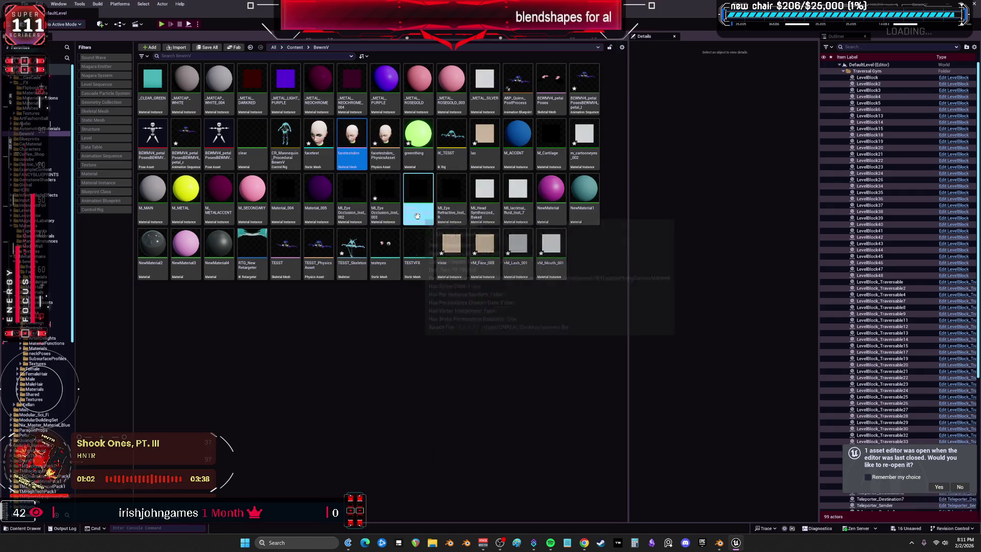
double_click(354, 137)
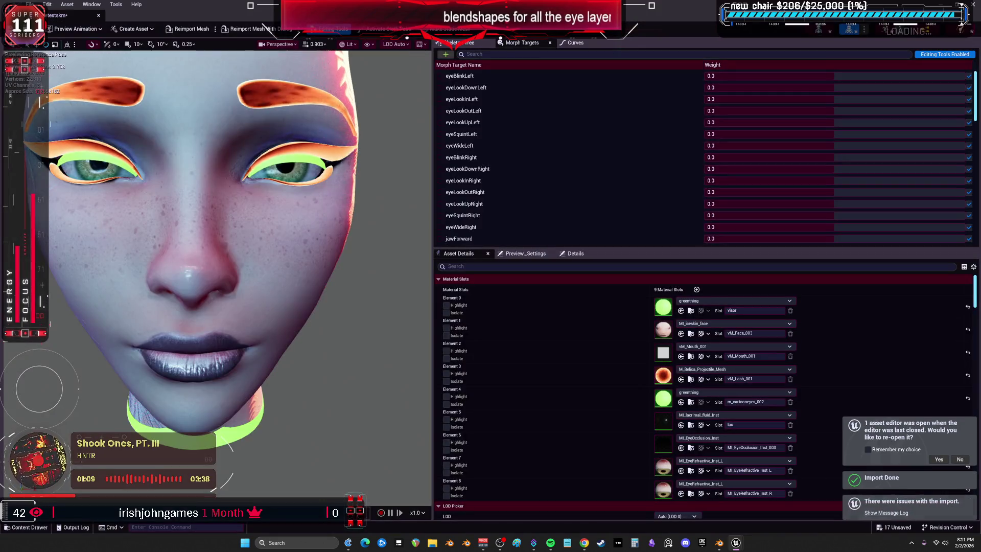
- Preview the right-eye morph targets, with eyeLookOutRight at 0.947186 and eyeLookUpRight at 0.310908
mouse_move(318, 278)
mouse_down()
mouse_move(312, 255)
mouse_move(291, 271)
mouse_move(307, 266)
mouse_up()
mouse_move(709, 157)
mouse_down()
mouse_move(714, 180)
mouse_move(730, 180)
mouse_move(725, 192)
mouse_move(735, 192)
mouse_move(699, 180)
mouse_move(738, 204)
mouse_move(700, 218)
mouse_move(753, 215)
mouse_up()
click(712, 192)
drag(730, 180, 730, 180)
scroll(286, 230, down, 5)
right_click(308, 202)
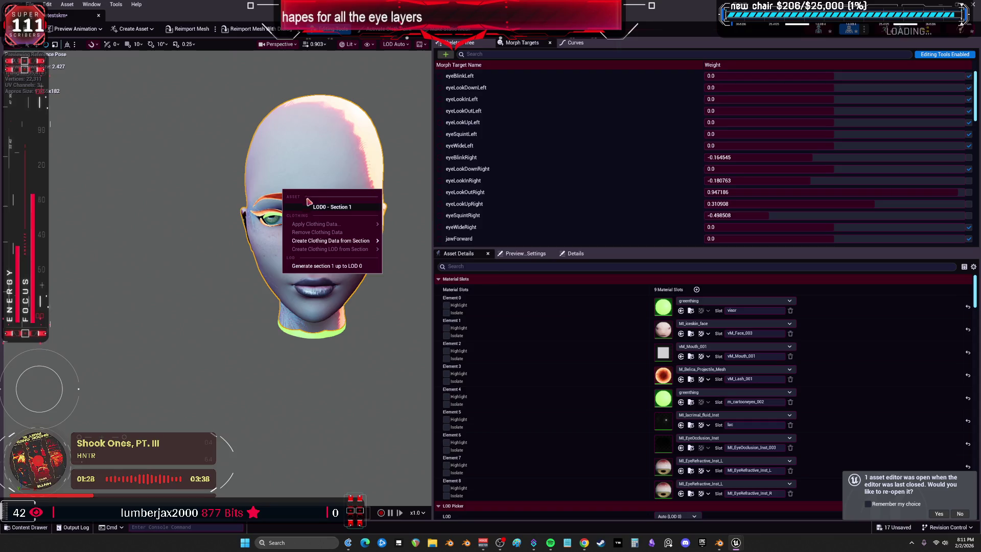
- Drag the jawOpen morph weight to preview the mouth, then close the facetestskm editor
click(460, 278)
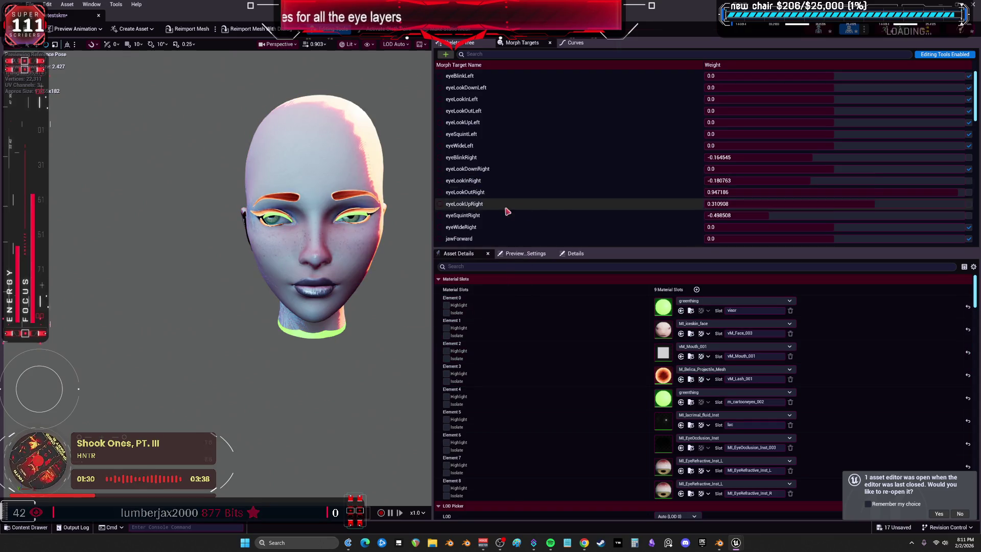
scroll(559, 210, down, 5)
mouse_move(718, 164)
mouse_down()
mouse_move(817, 164)
mouse_move(98, 155)
mouse_up()
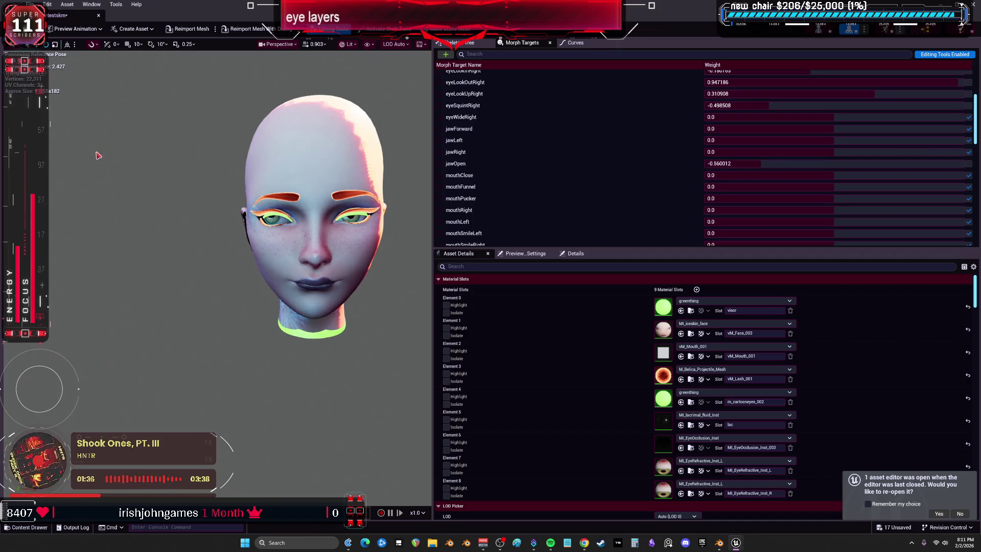
click(972, 6)
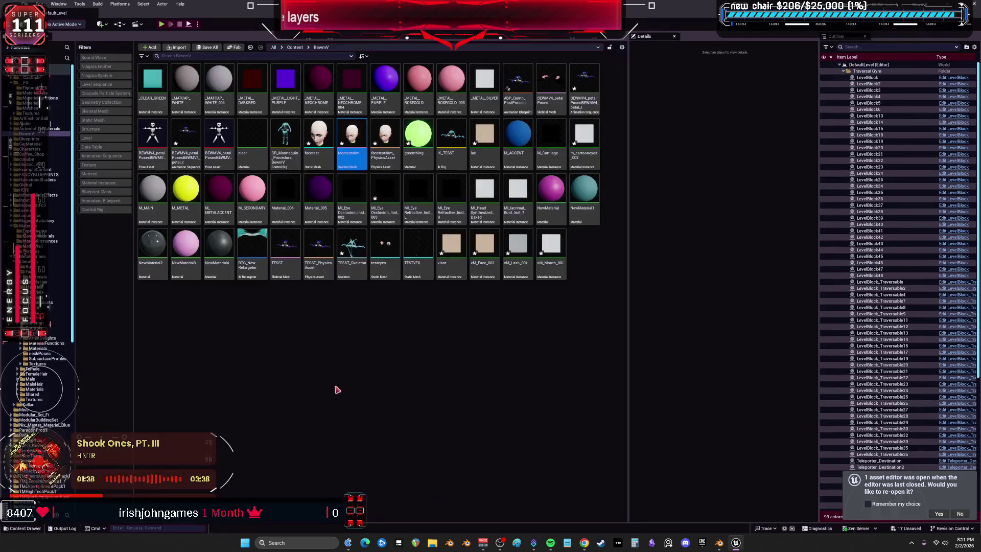
- Use File > Save All to save the reimported facetestskm and the level
click(25, 4)
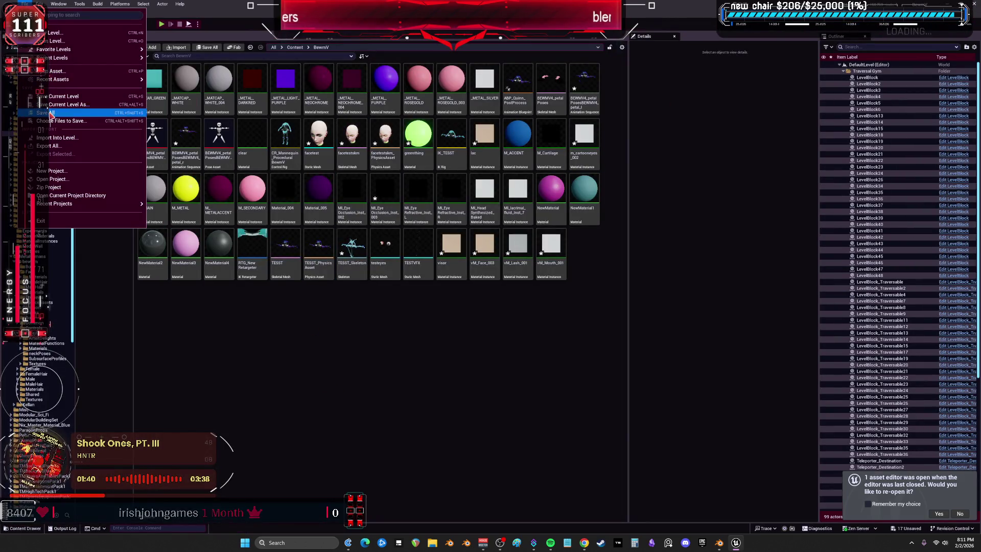
click(61, 107)
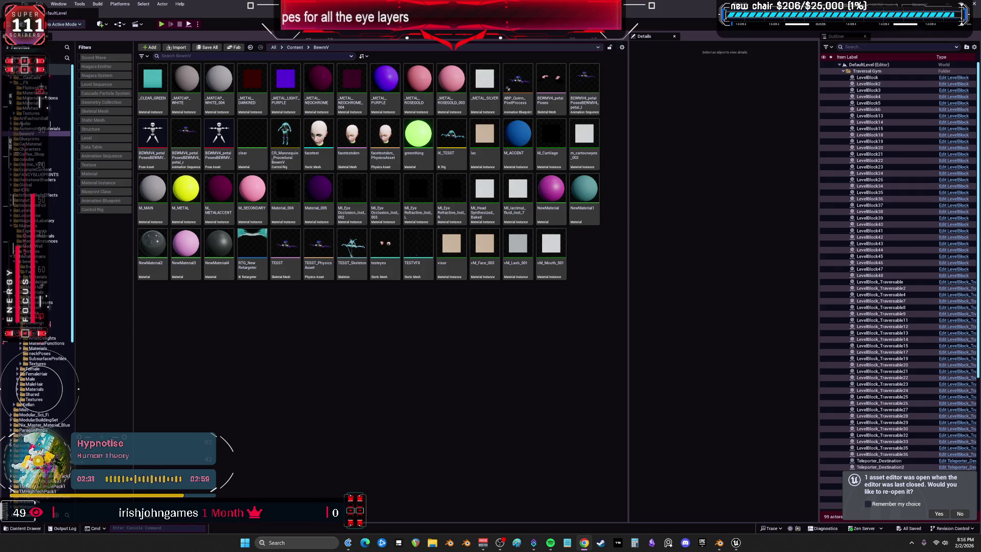
- Alt+Tab from Unreal Engine to the Twitch Stream Manager in Chrome
key(alt+Tab)
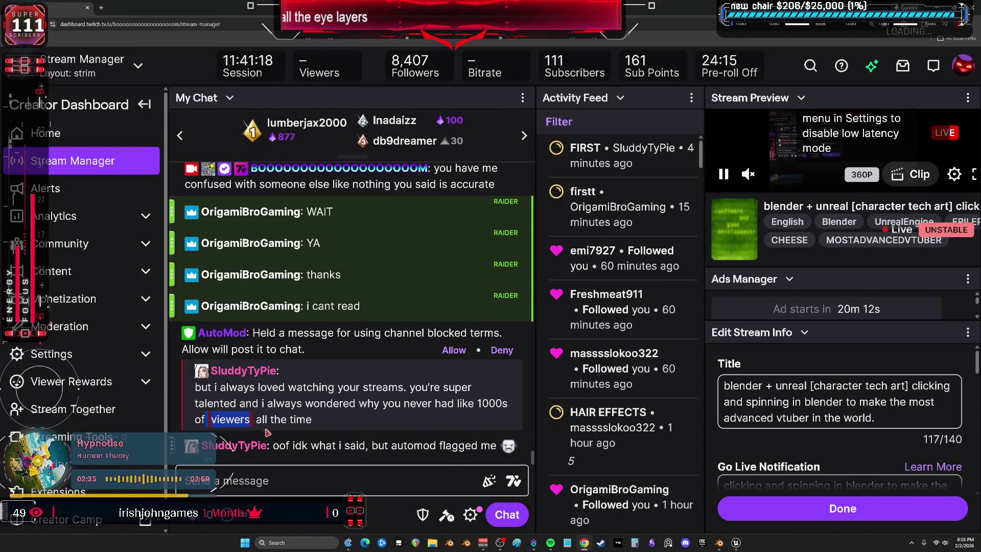
- Post 'viewers' and the 'Okayge' emote to chat, then allow the AutoMod-held viewer message
click(278, 482)
text(vi)
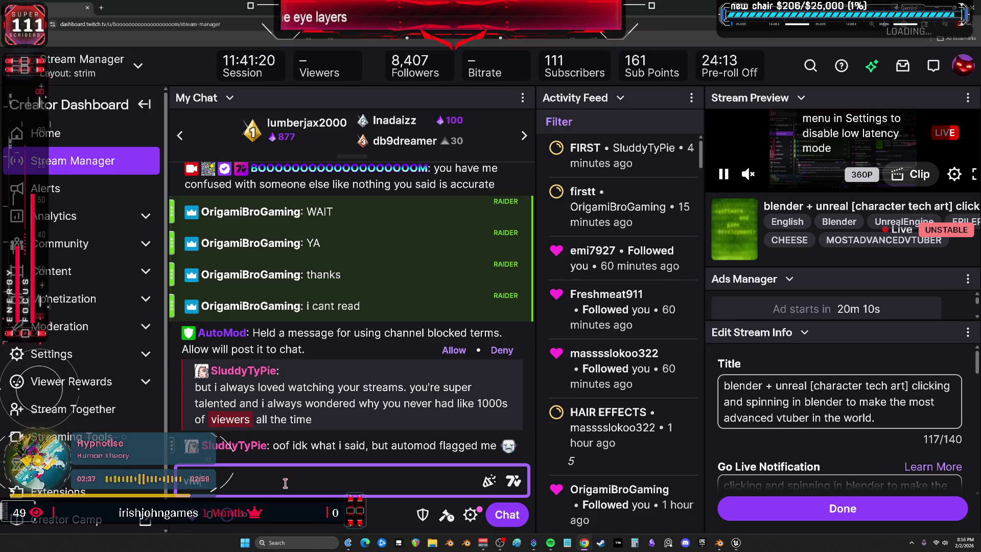
text(ewers)
key(Return)
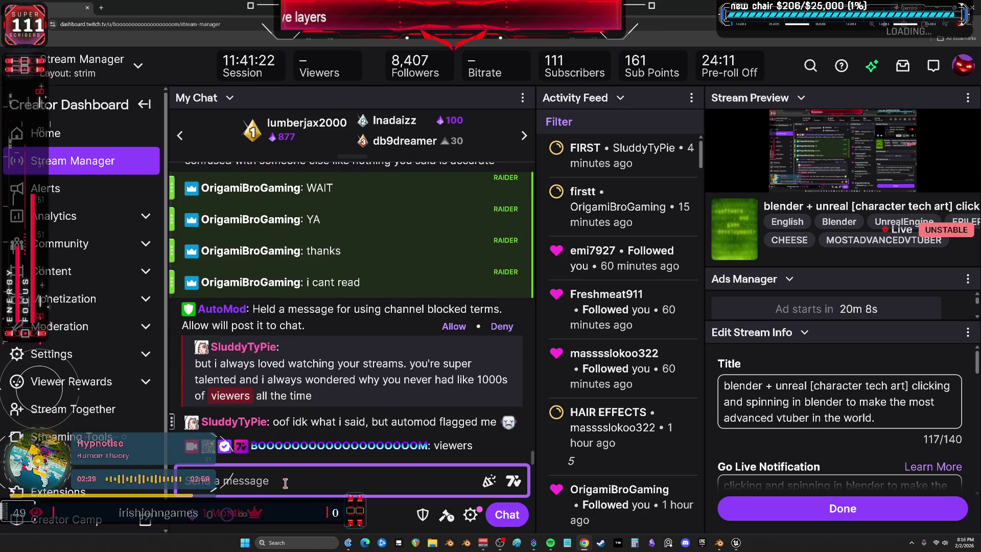
text(Okayge)
key(Return)
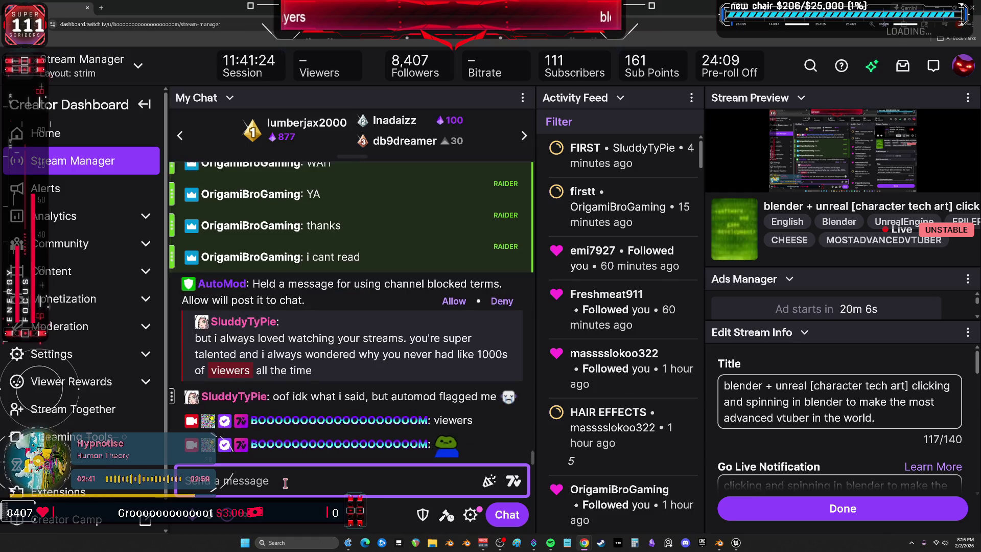
click(454, 301)
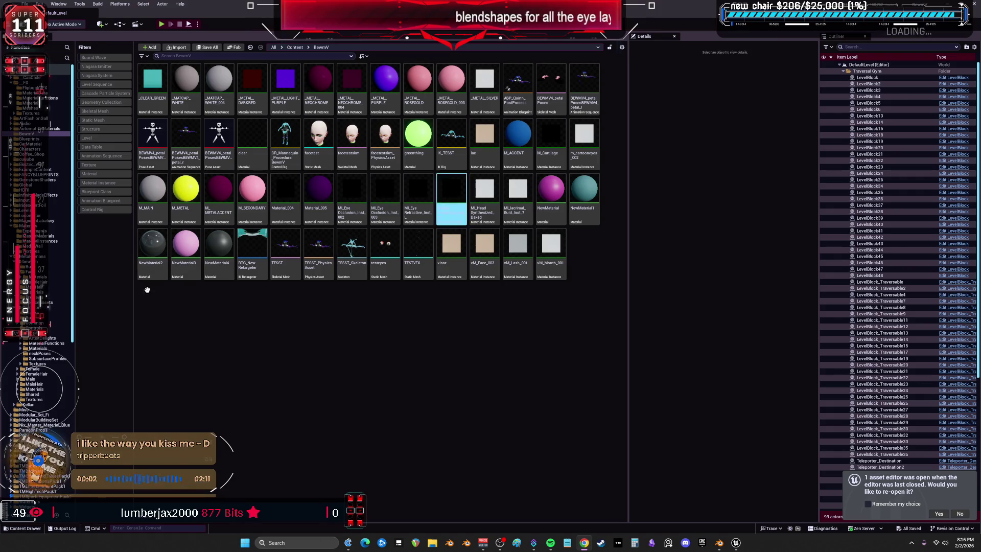
mouse_move(551, 533)
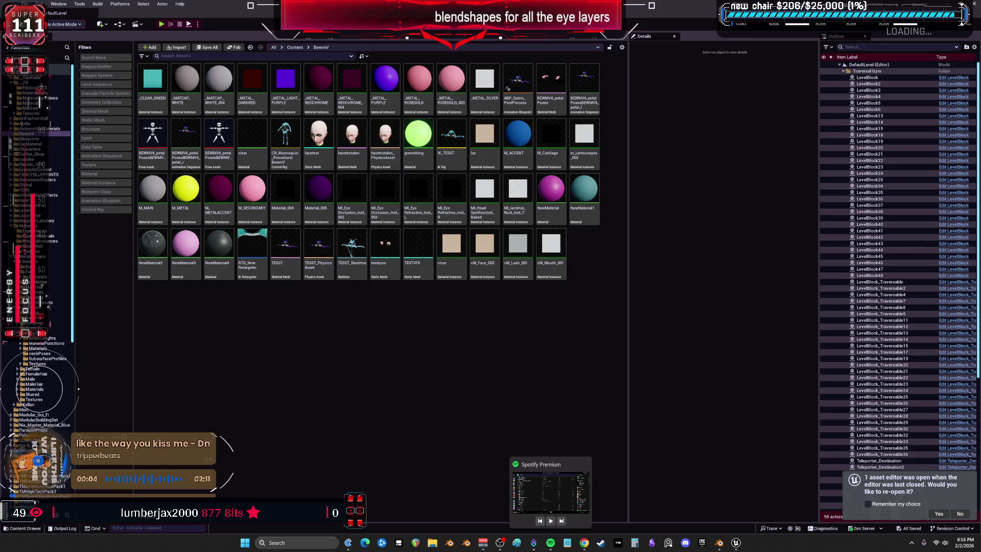